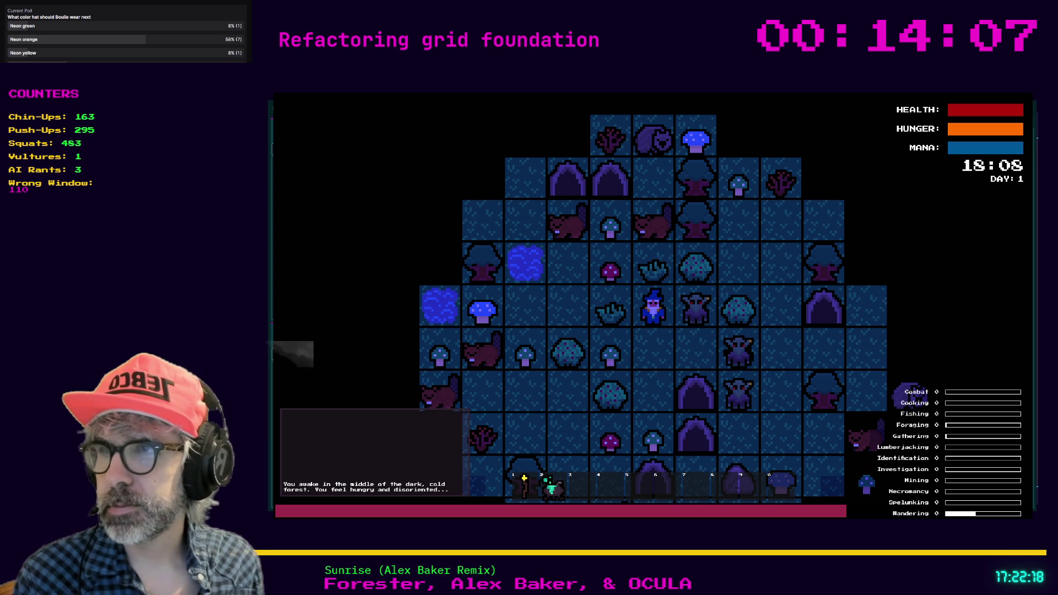
# Step: Trigger the hotbar place hotkey in the game, then save the item_held_listener.gd script
pyautogui.press('1')
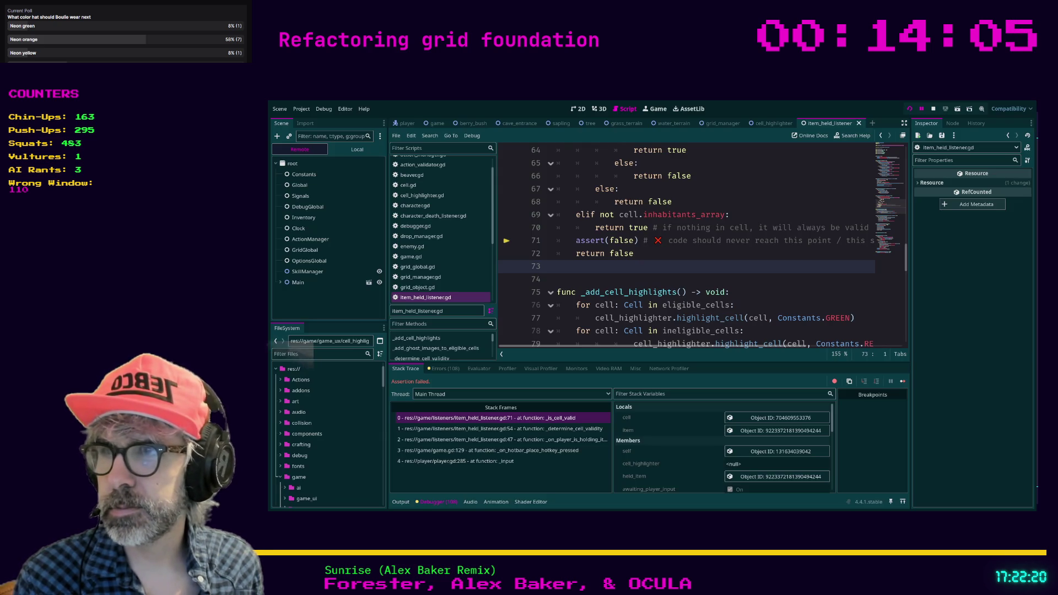
pyautogui.click(602, 274)
pyautogui.hotkey('ctrl', 's')
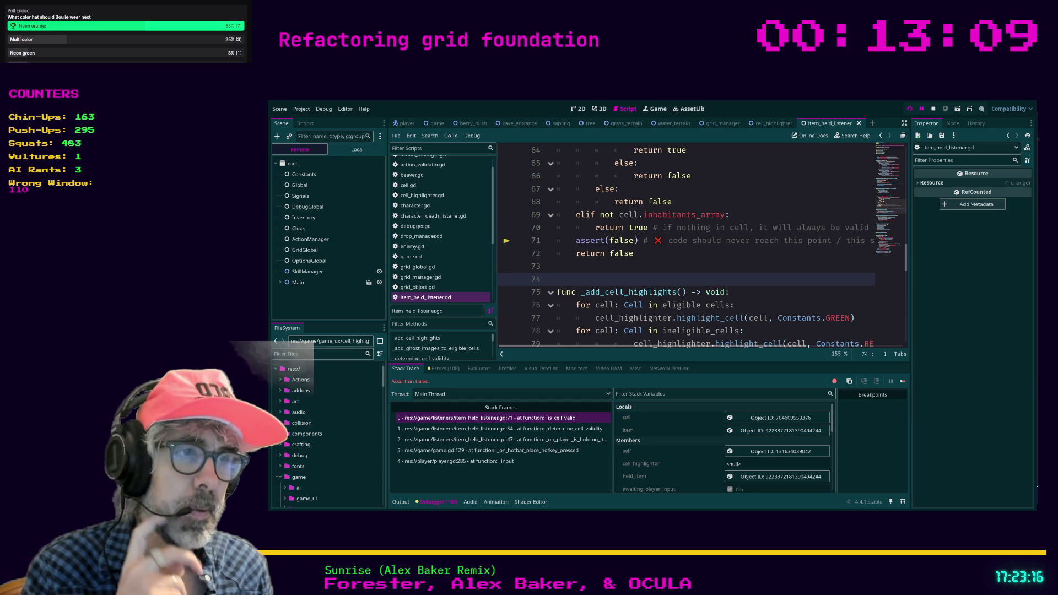
pyautogui.hotkey('alt', 'Tab')
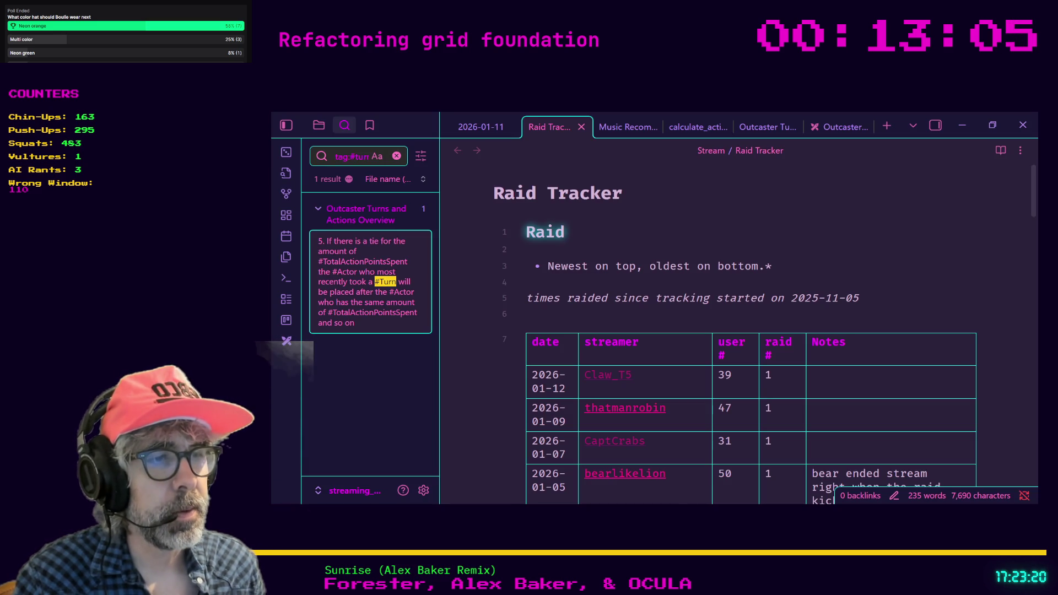
# Step: In a new browser tab, search 'neon orange hat' and open the Sprints result
pyautogui.hotkey('alt', 'Tab')
pyautogui.hotkey('ctrl', 't')
pyautogui.write('neon orange hat')
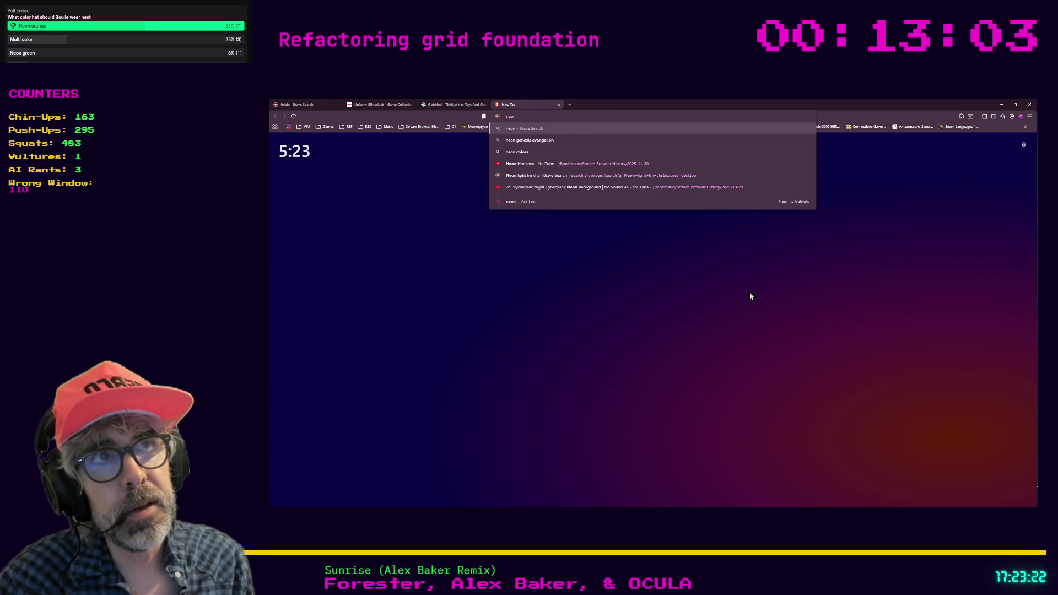
pyautogui.press('Return')
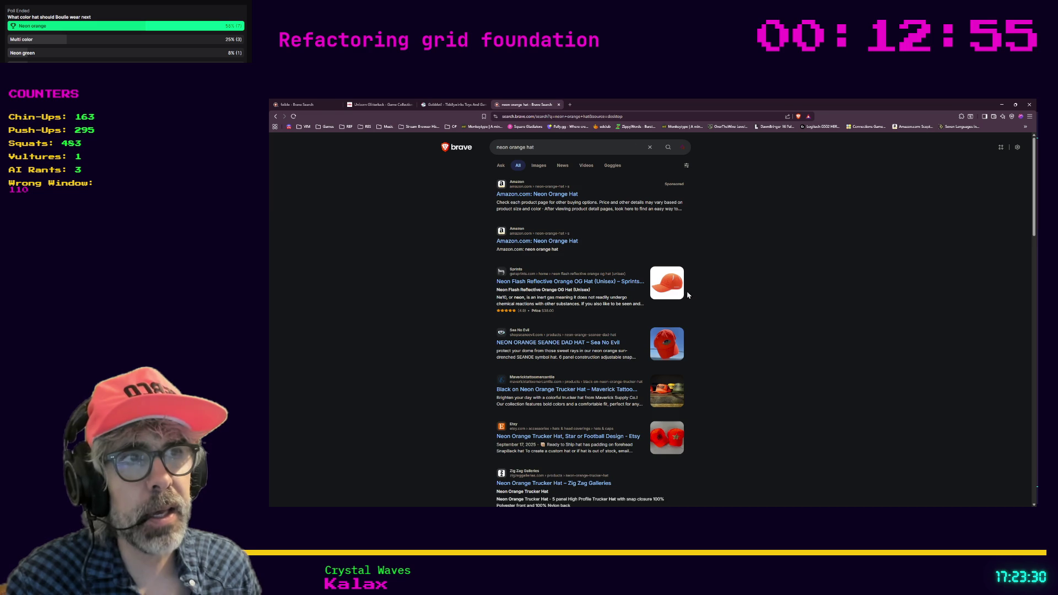
pyautogui.click(669, 291)
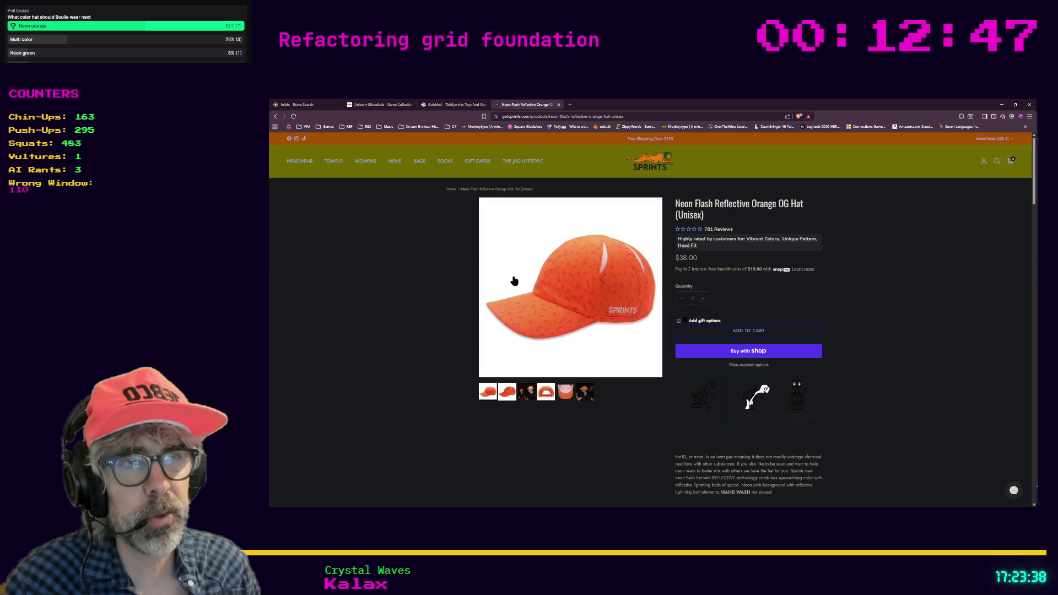
# Step: Go back, refine the search to 'neon orange trucker hat', and open the Etsy Neon Orange Hat result
pyautogui.click(276, 116)
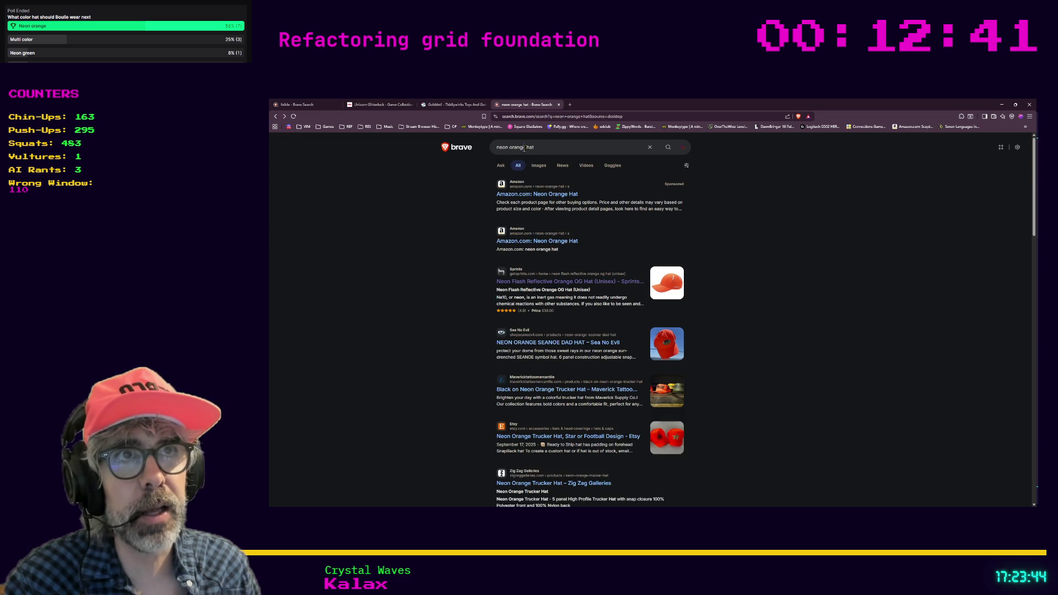
pyautogui.write('trucker')
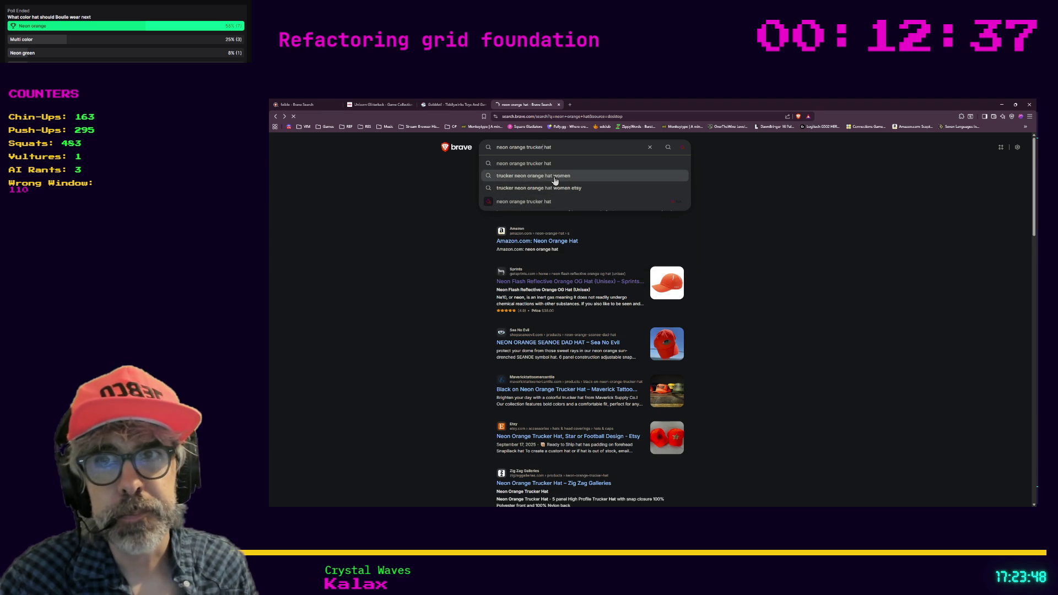
pyautogui.press('Return')
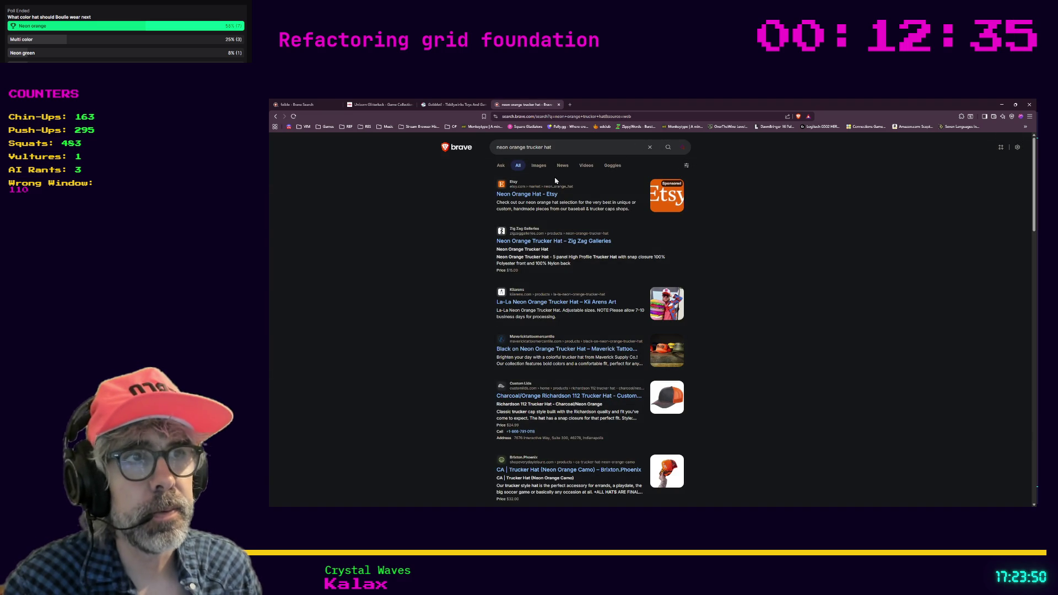
pyautogui.click(519, 195)
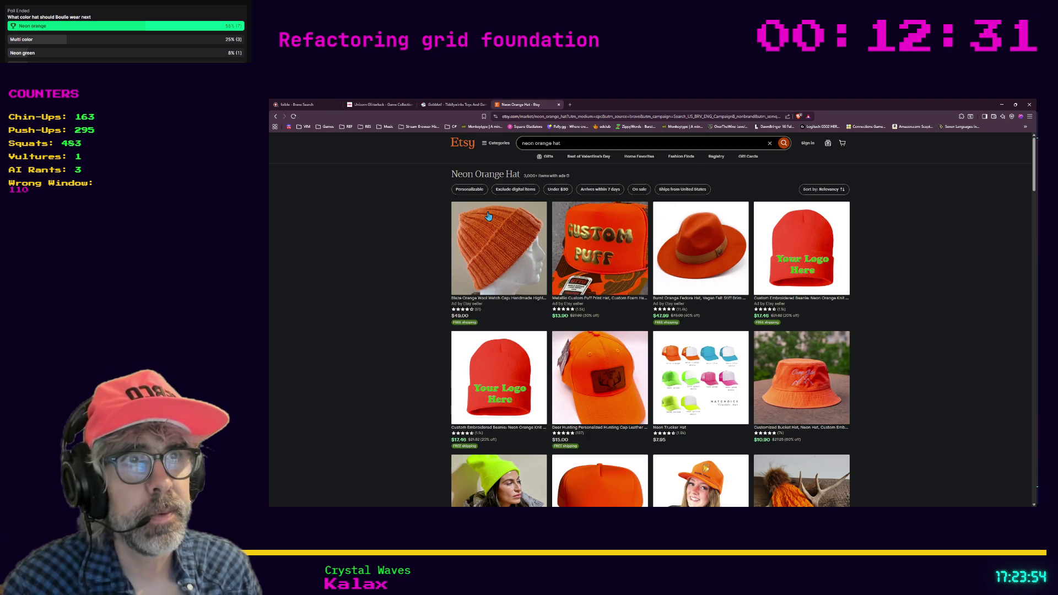
# Step: Preview and close the Metallic Custom Puff hat listing, then scroll through the Etsy results
pyautogui.click(608, 259)
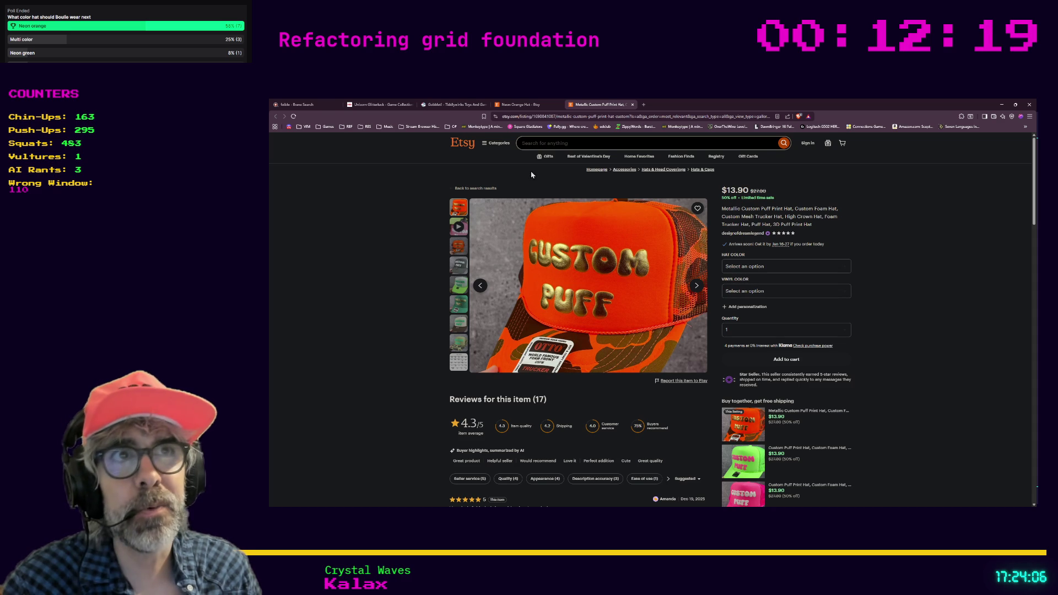
pyautogui.click(632, 105)
pyautogui.scroll(-2, 397, 263)
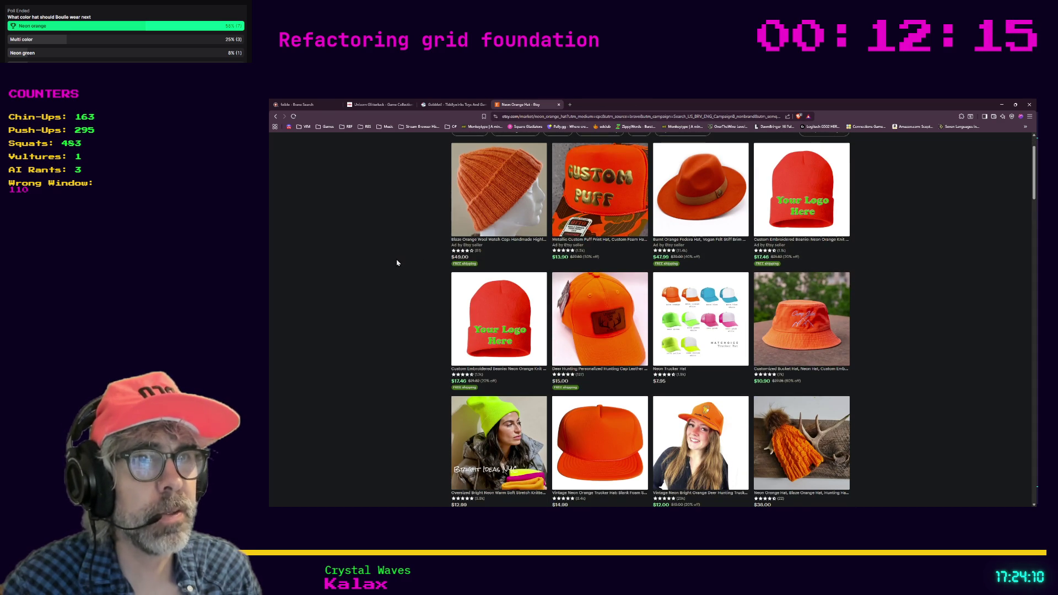
pyautogui.scroll(-3, 397, 263)
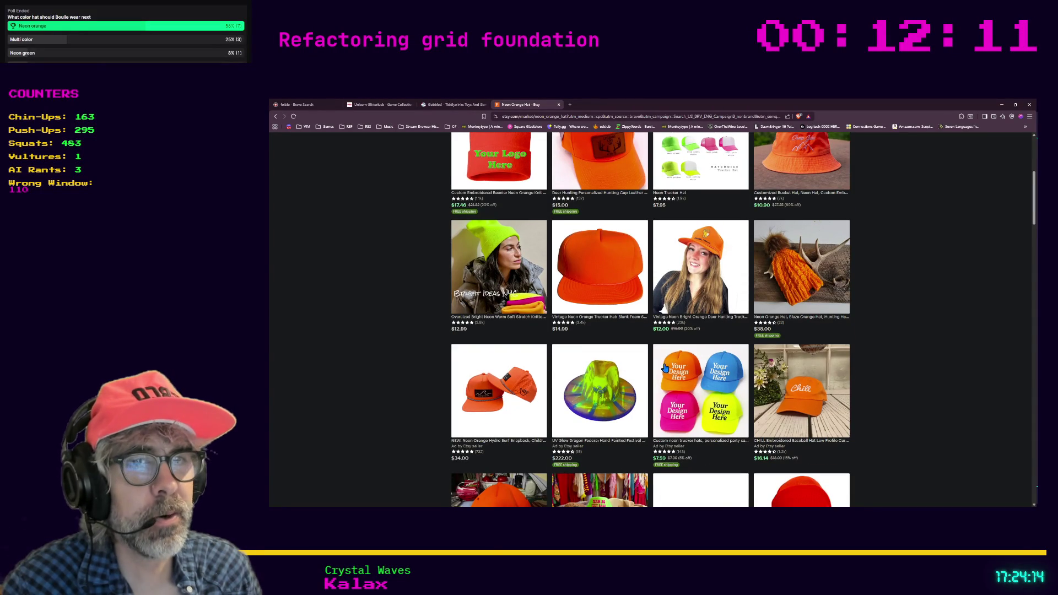
pyautogui.scroll(-2, 662, 367)
pyautogui.scroll(-3, 659, 365)
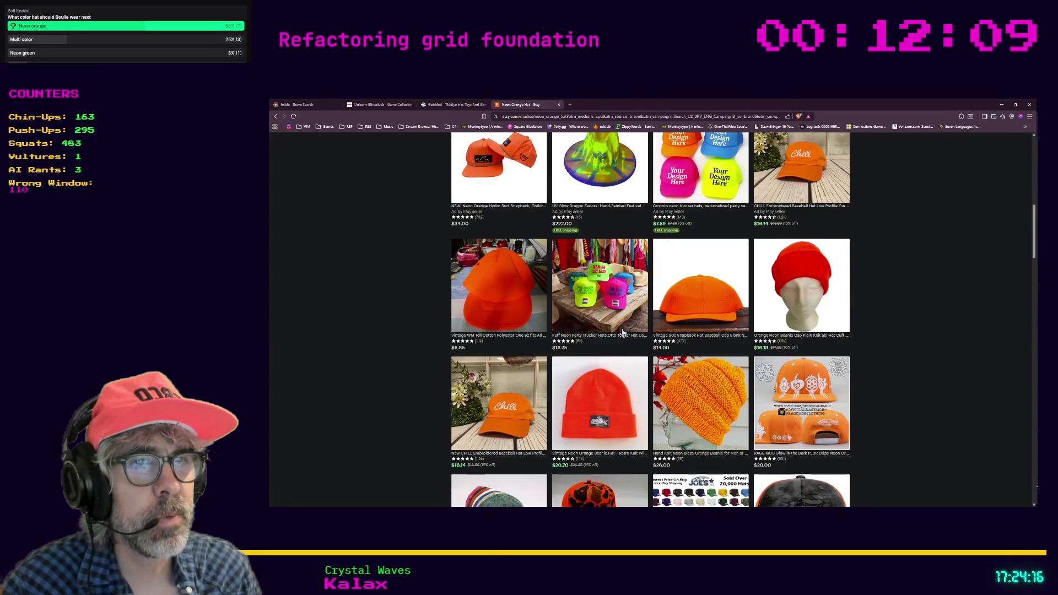
pyautogui.scroll(-1, 623, 333)
pyautogui.scroll(-3, 624, 333)
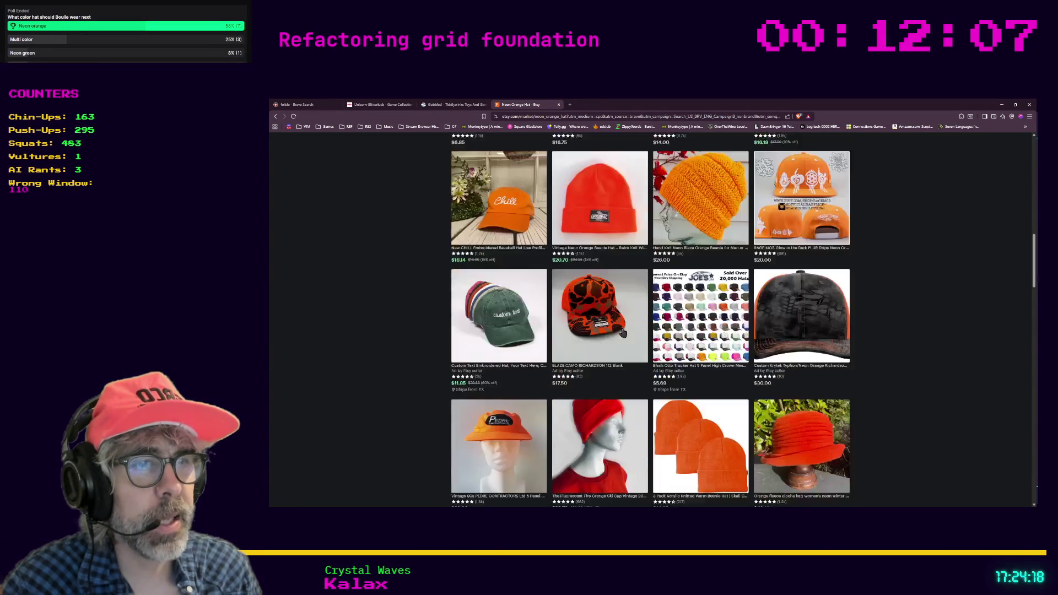
pyautogui.scroll(-4, 624, 333)
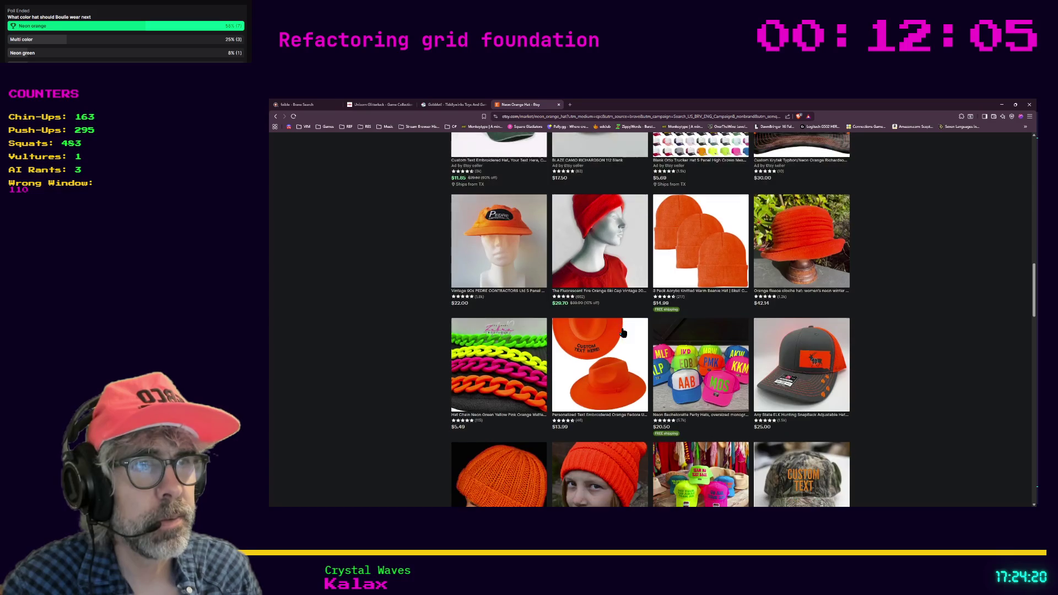
pyautogui.scroll(-6, 623, 333)
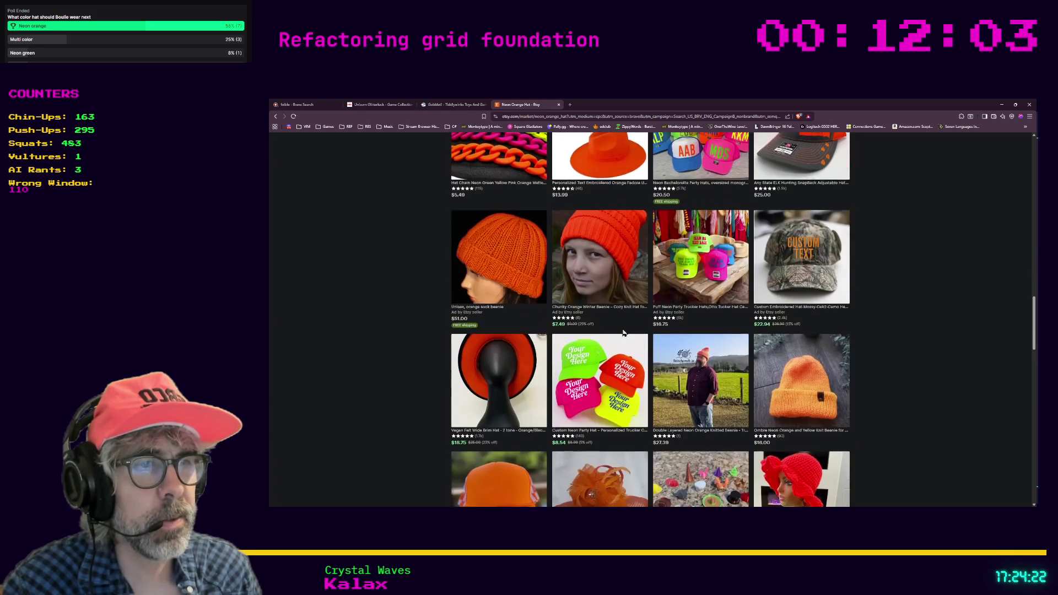
pyautogui.scroll(-2, 623, 333)
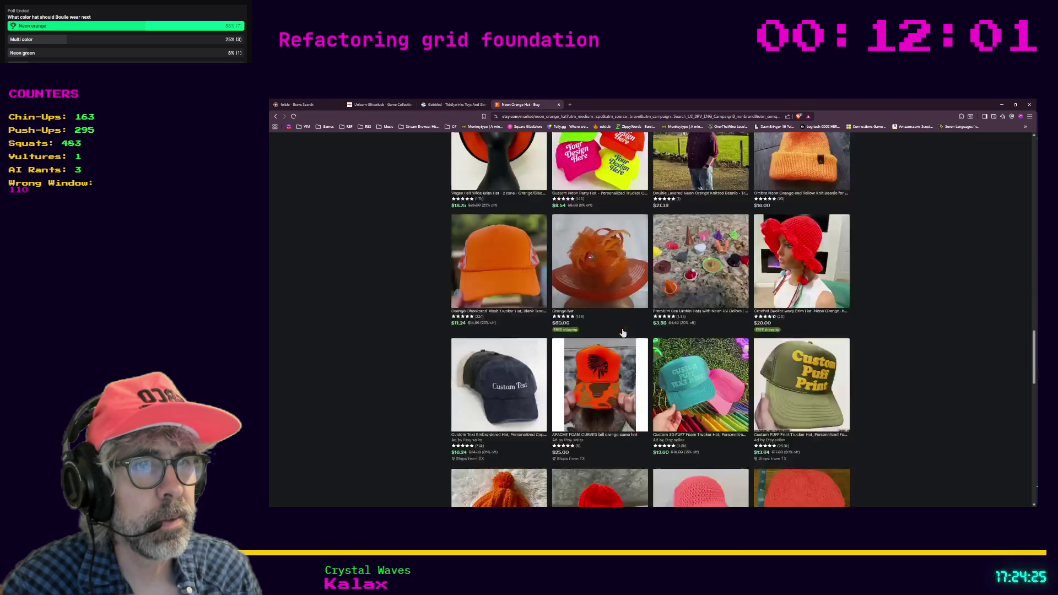
pyautogui.scroll(-8, 699, 376)
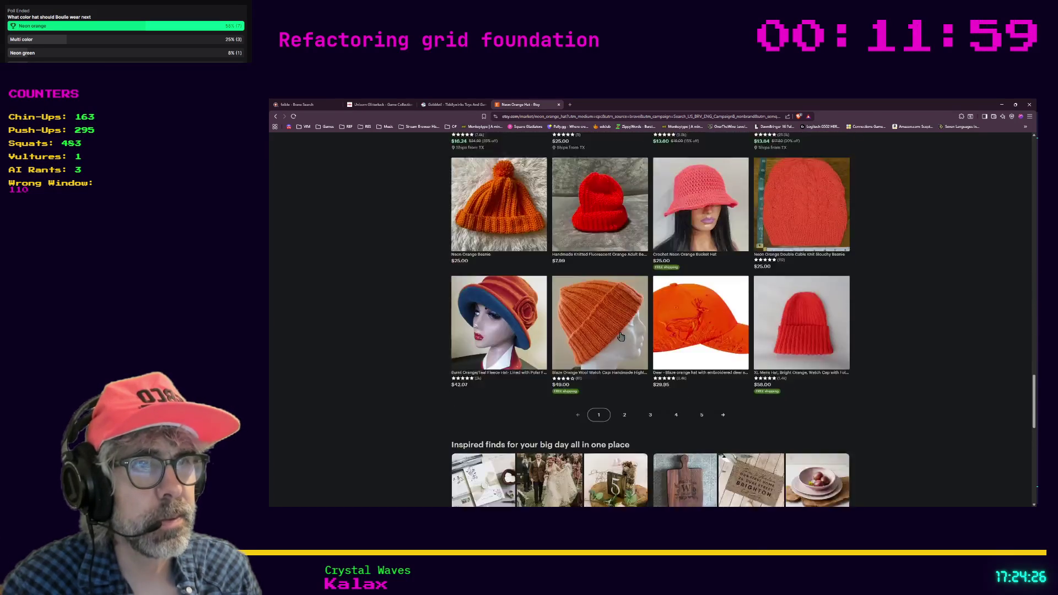
pyautogui.scroll(3, 623, 358)
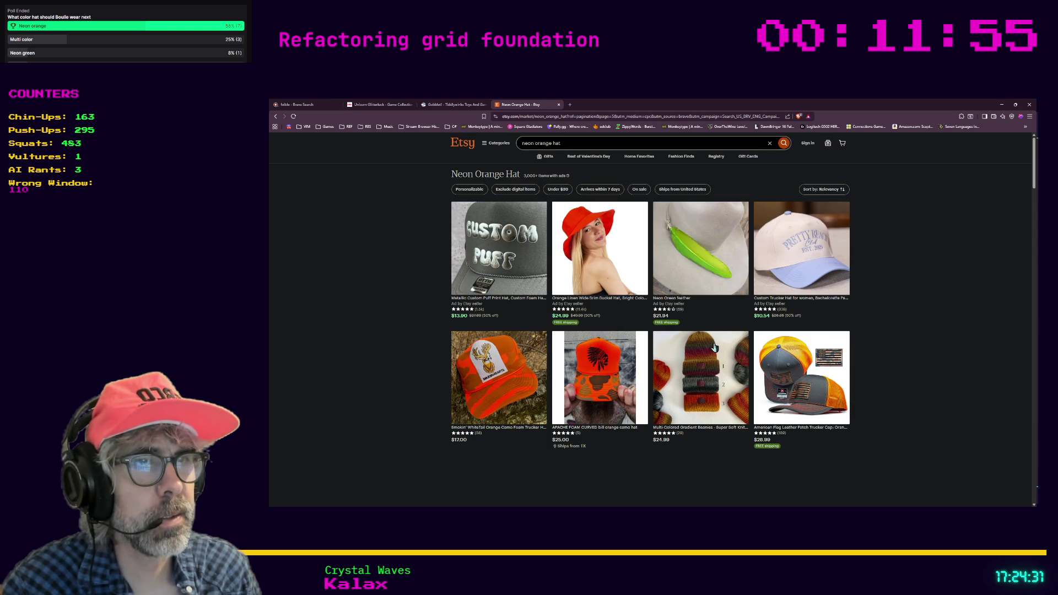
# Step: Open the $17.00 Smokin' WhiteTail Orange Camo Foam Trucker Hat listing and view its enlarged photo
pyautogui.scroll(-2, 714, 347)
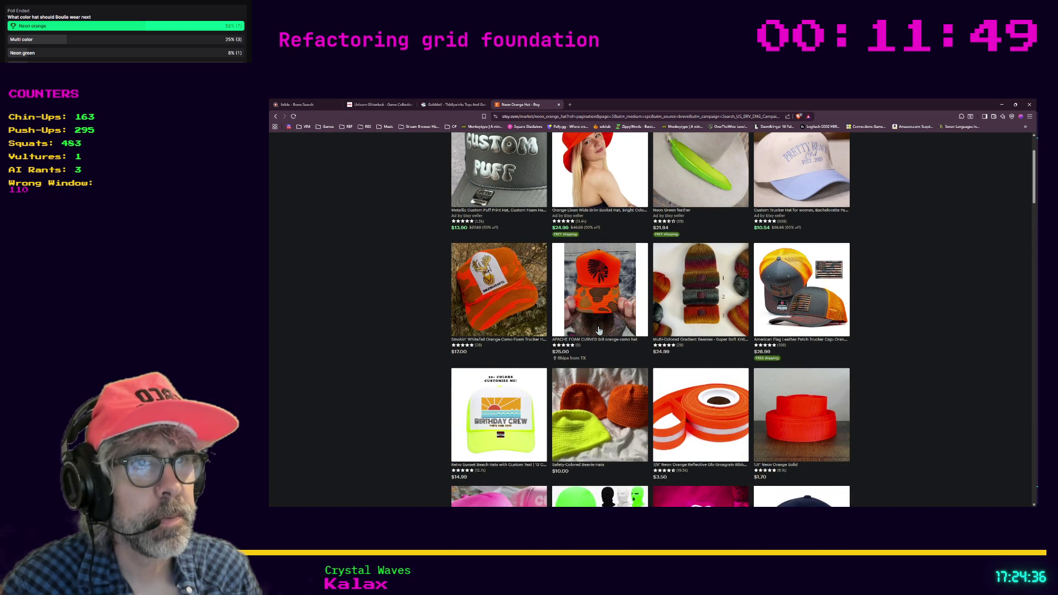
pyautogui.click(509, 297)
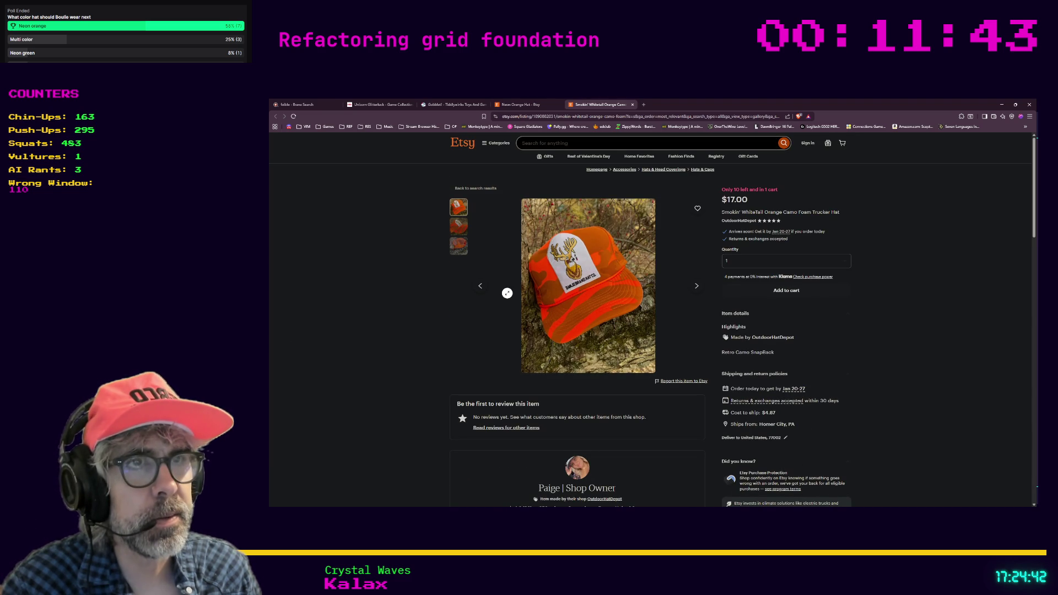
pyautogui.click(582, 273)
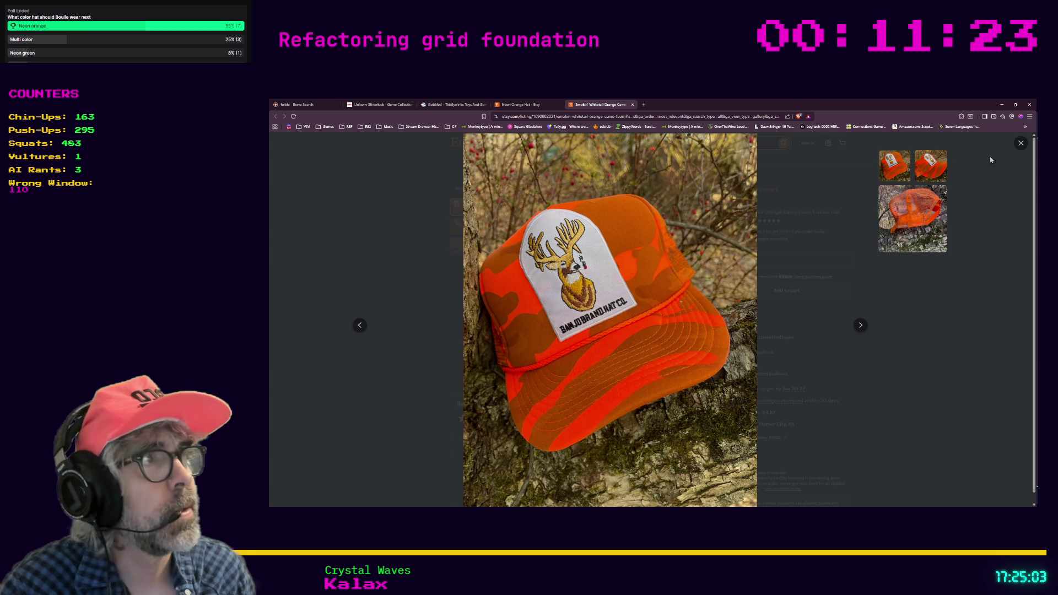
pyautogui.click(1021, 144)
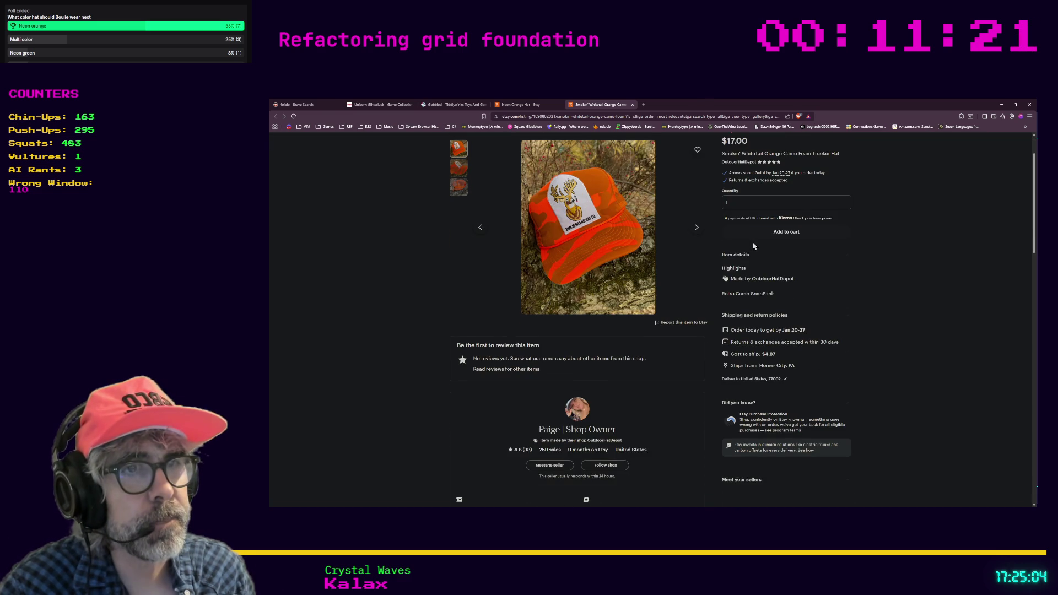
pyautogui.scroll(1, 721, 255)
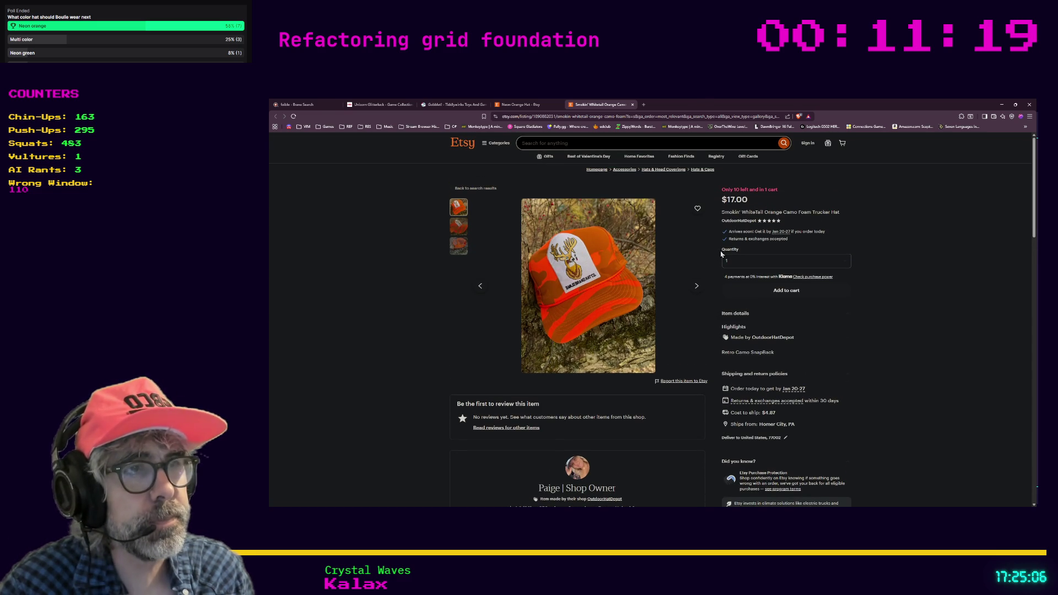
# Step: Search 'ebay vintage neon orange hat' in a new tab and open the rope snapback listing
pyautogui.hotkey('ctrl', 't')
pyautogui.write('ebay')
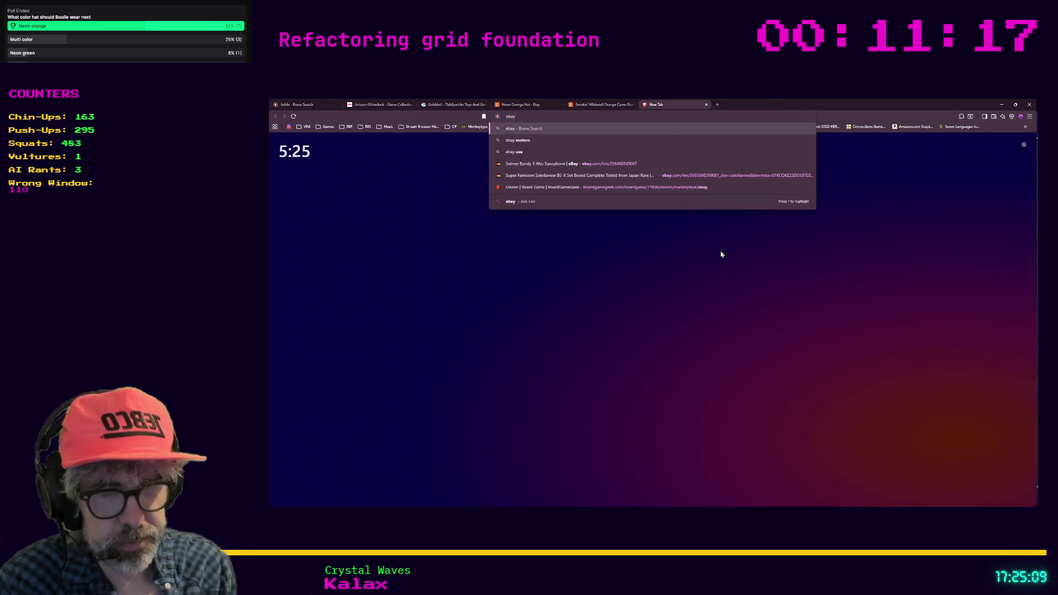
pyautogui.write(' vintage ne')
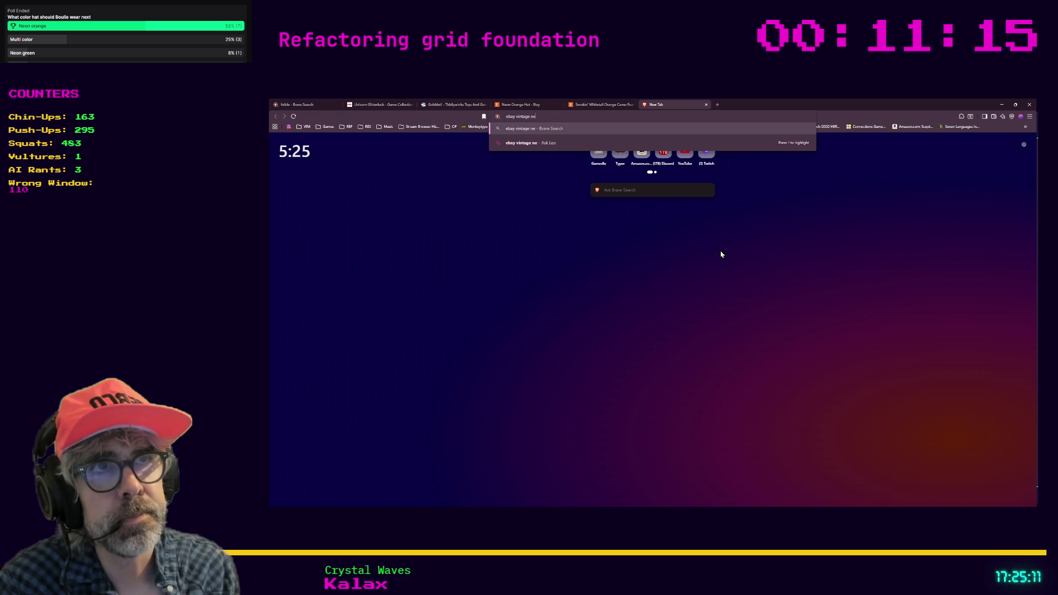
pyautogui.write('on orange hat')
pyautogui.press('Return')
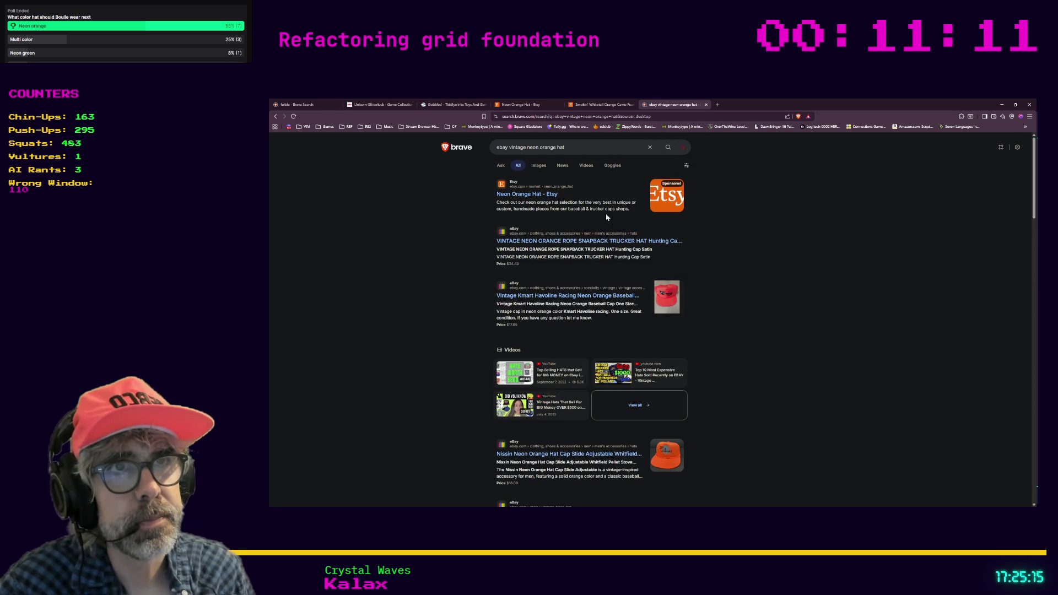
pyautogui.click(545, 243)
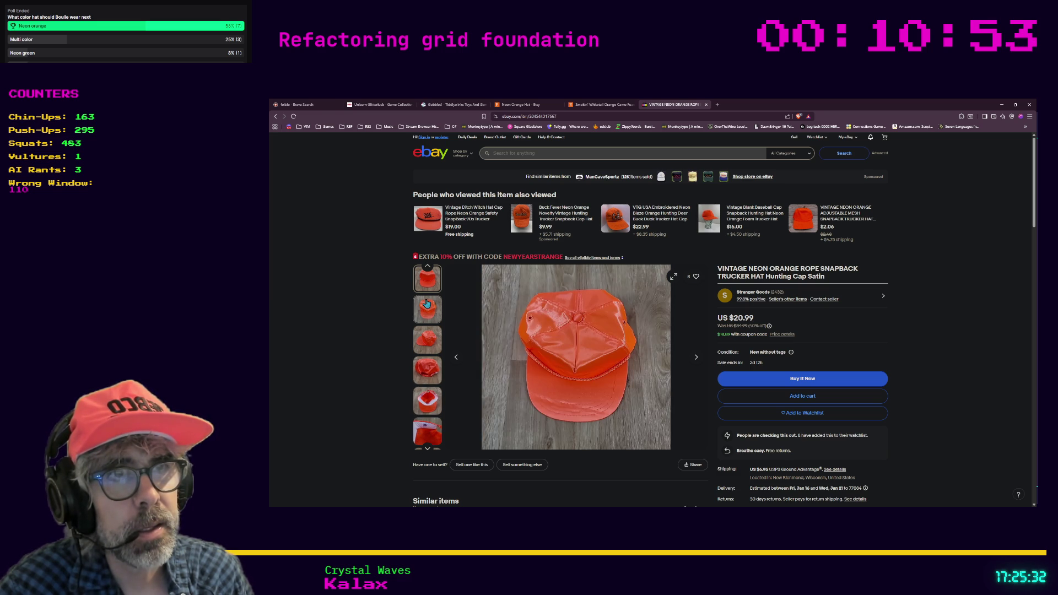
# Step: Zoom the hat photo, browse Similar items, then minimize the browser and return to Godot
pyautogui.click(602, 328)
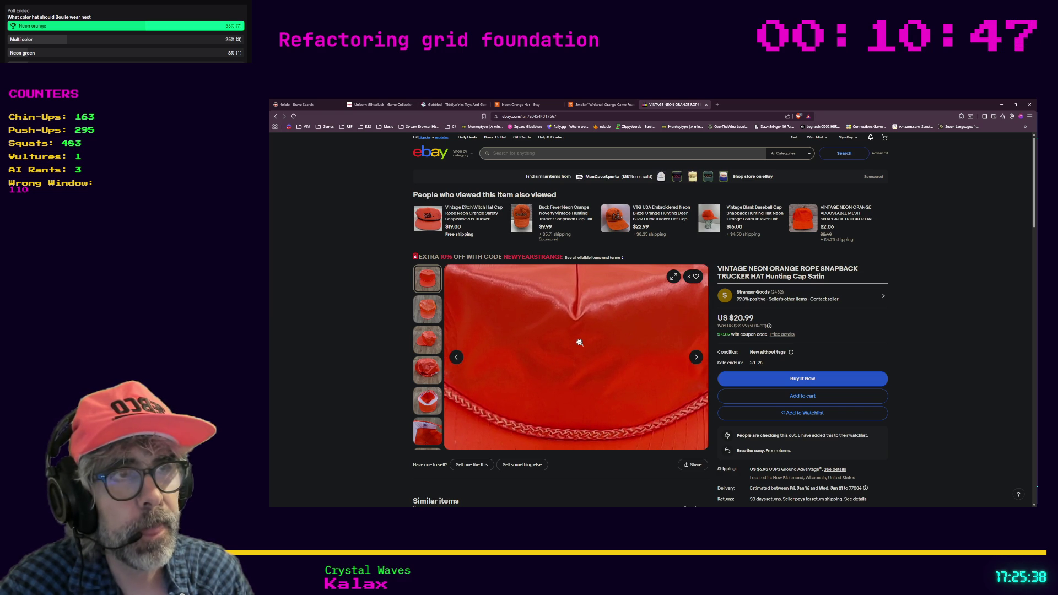
pyautogui.scroll(-3, 579, 342)
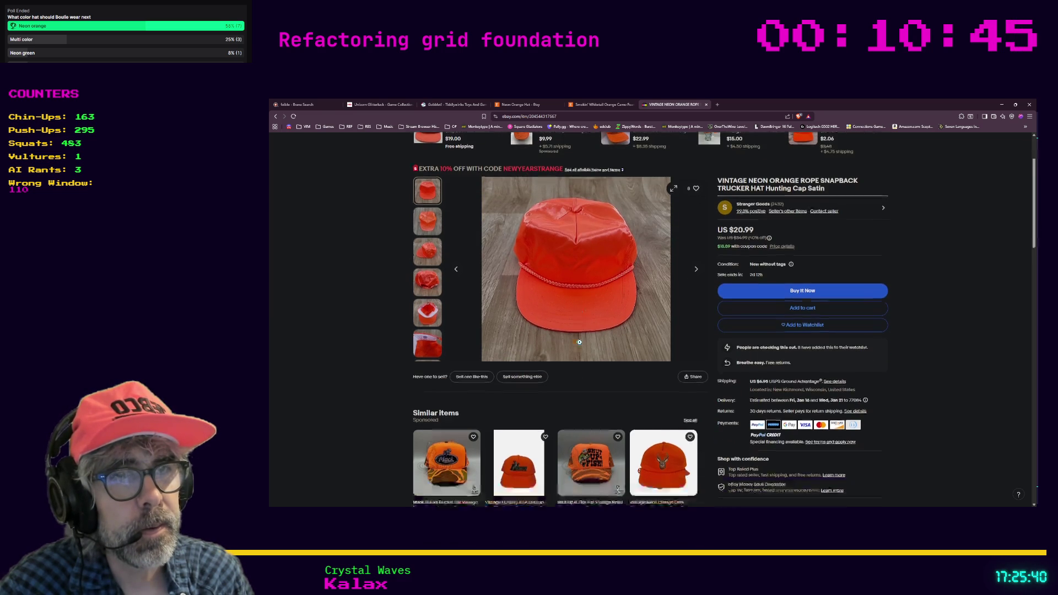
pyautogui.scroll(-1, 579, 343)
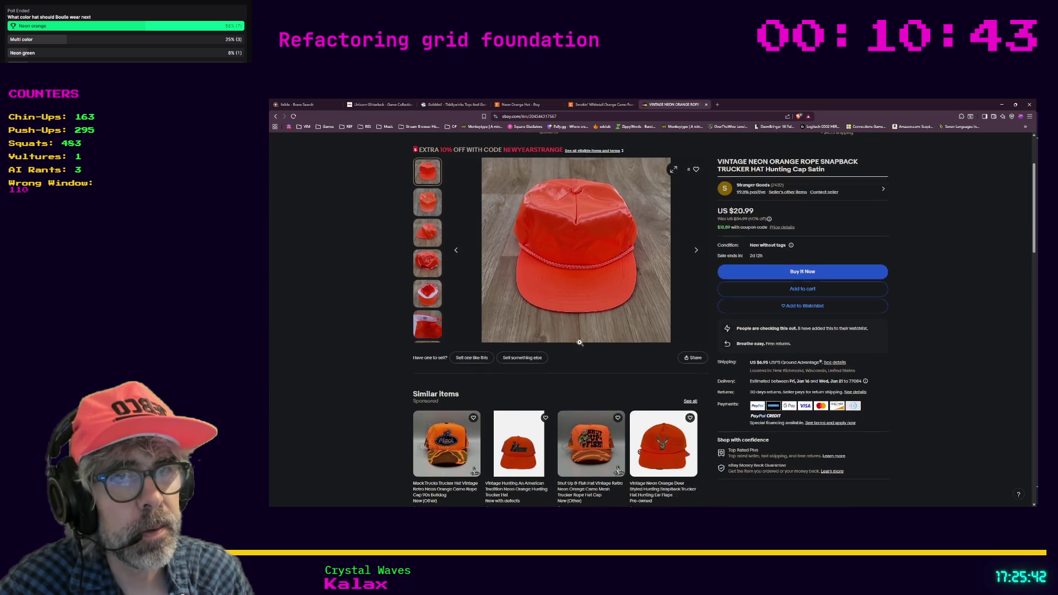
pyautogui.scroll(-1, 578, 341)
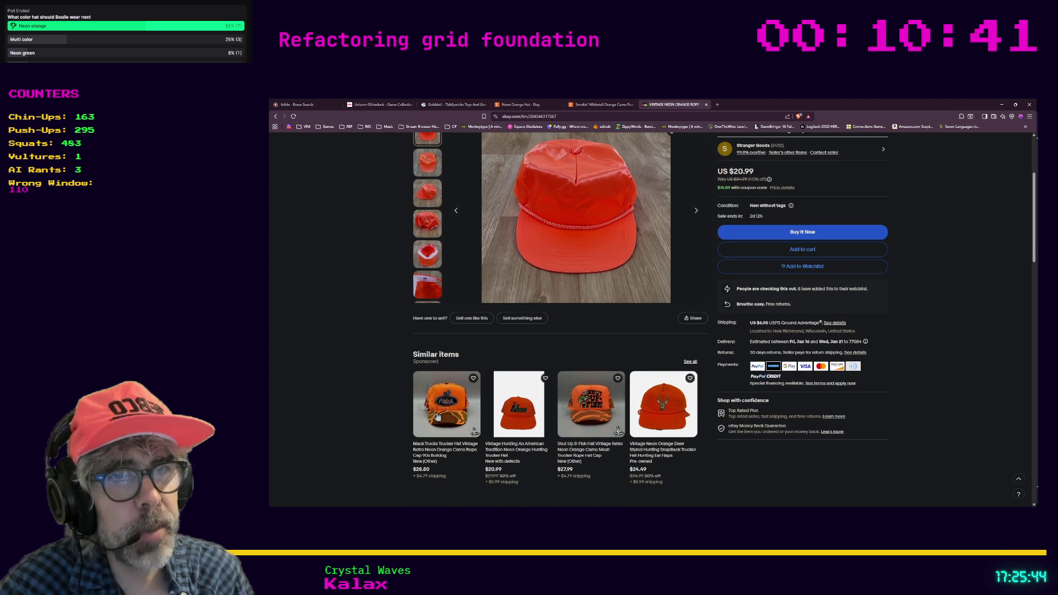
pyautogui.scroll(-1, 441, 405)
pyautogui.scroll(1, 440, 403)
pyautogui.scroll(-1, 438, 396)
pyautogui.scroll(-5, 437, 393)
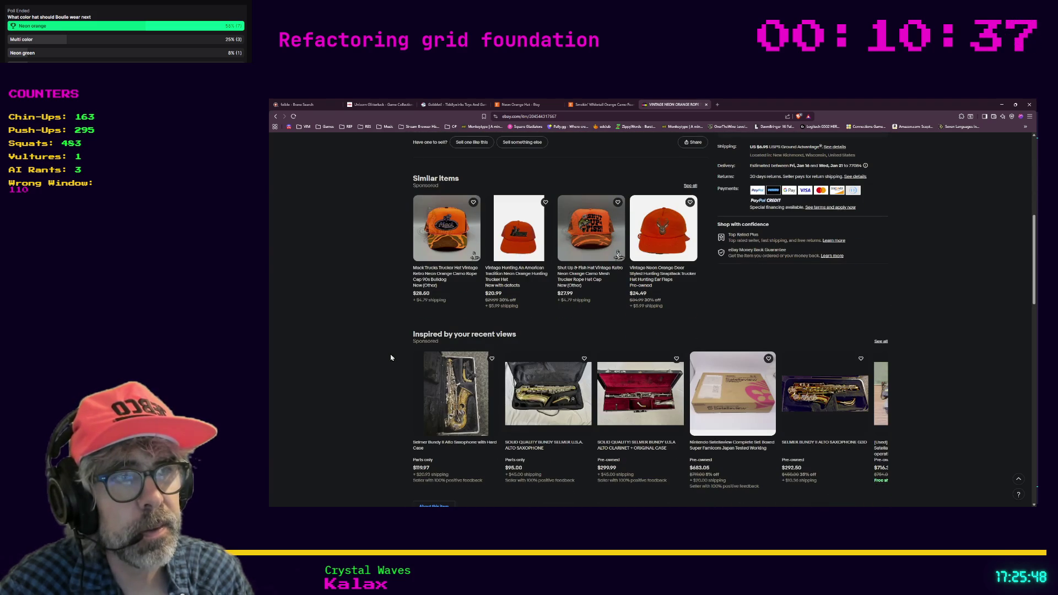
pyautogui.scroll(-2, 391, 355)
pyautogui.scroll(8, 383, 351)
pyautogui.scroll(2, 382, 349)
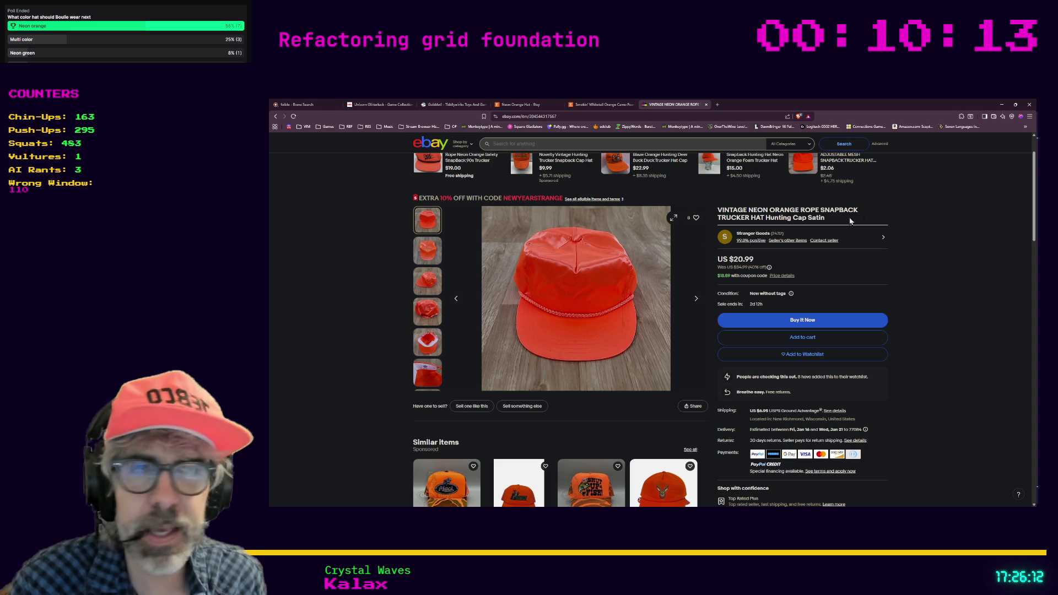
pyautogui.click(1002, 104)
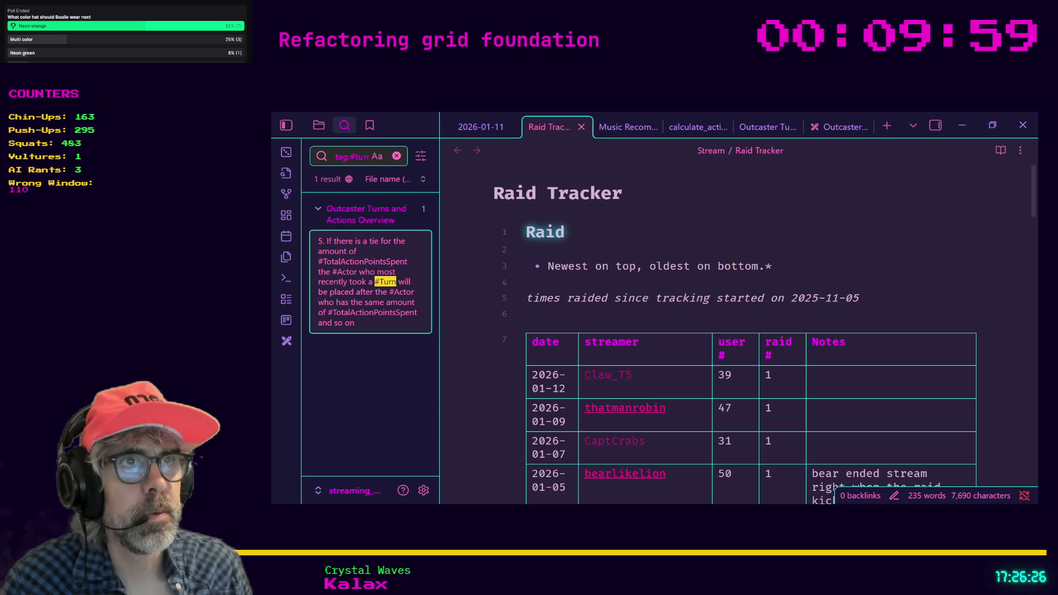
pyautogui.hotkey('alt', 'Tab')
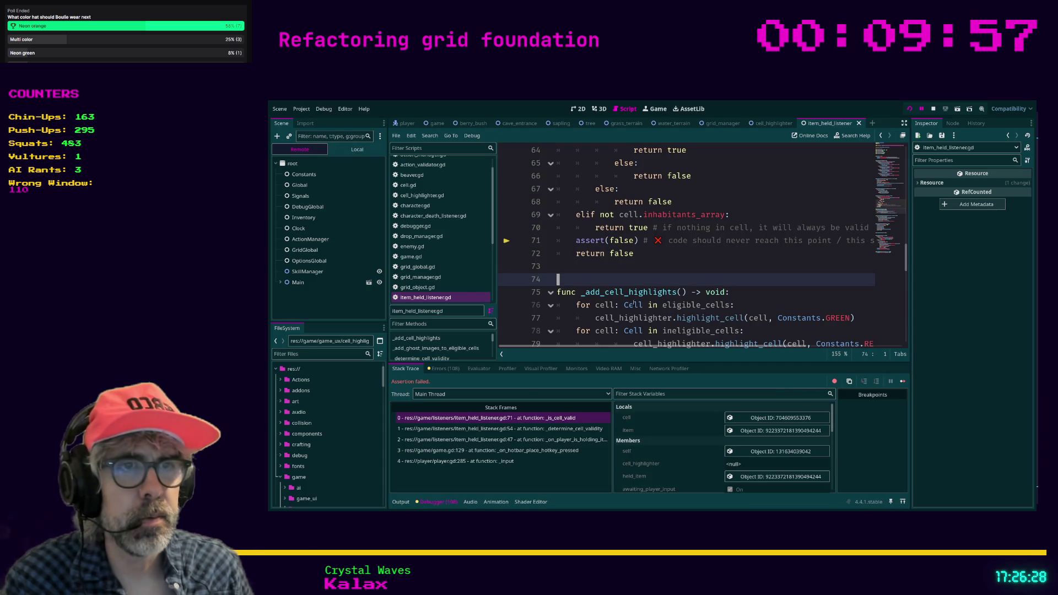
# Step: Select the _determine_cell_validity frame, then the innermost _is_cell_valid frame in Stack Trace
pyautogui.click(525, 429)
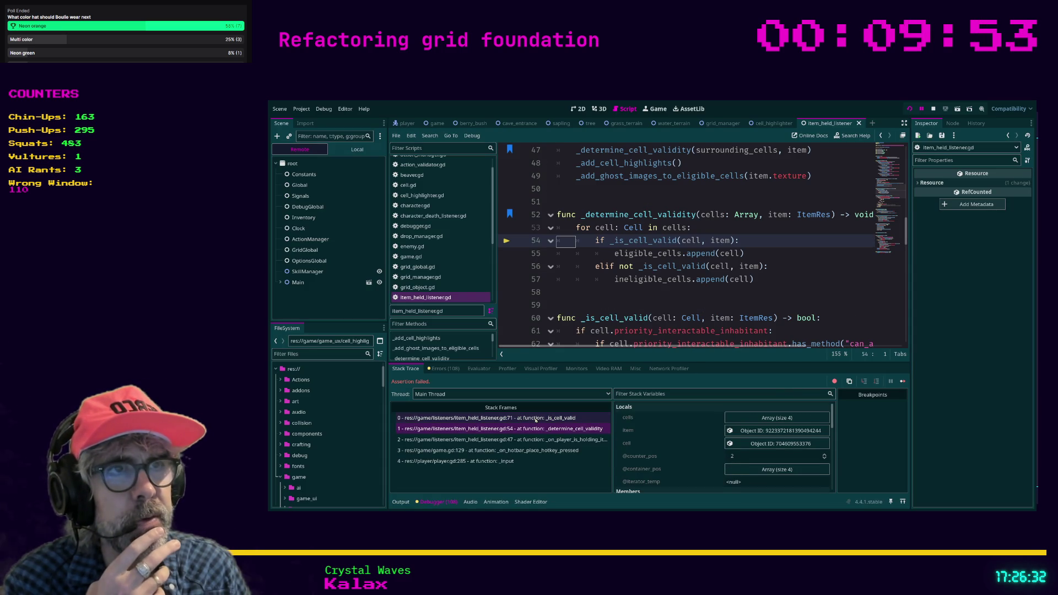
pyautogui.click(535, 418)
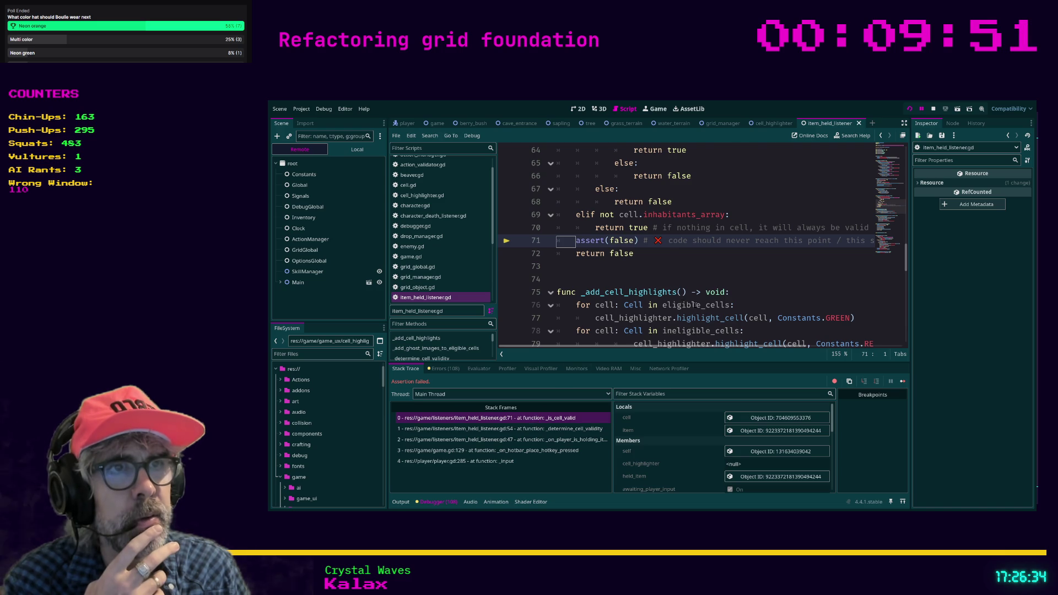
pyautogui.scroll(2, 614, 170)
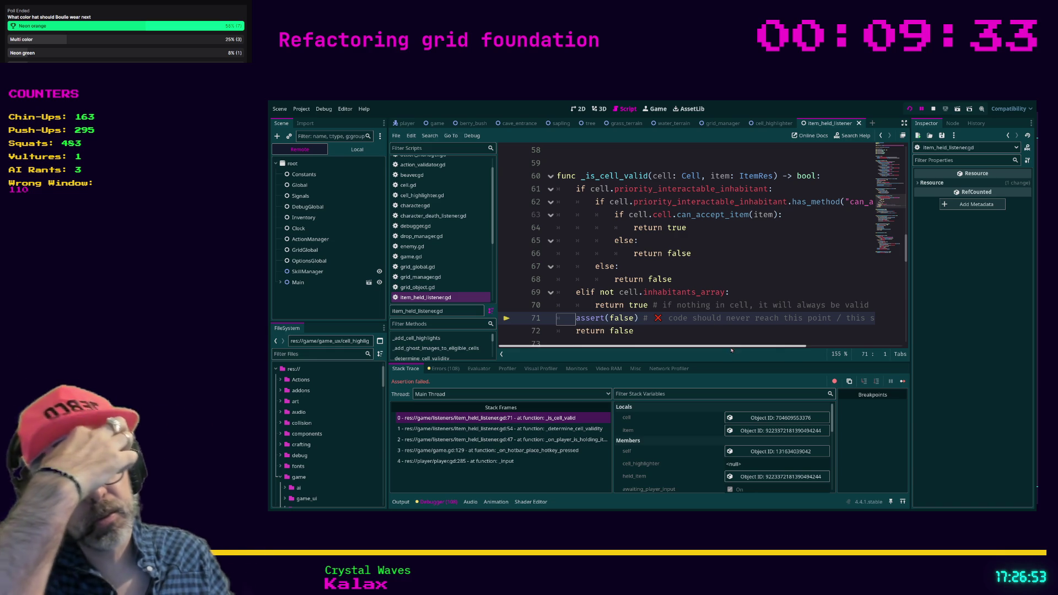
# Step: Read the code around the line 71 assert, placing the caret at lines 67 and 72
pyautogui.moveTo(732, 348)
pyautogui.mouseDown()
pyautogui.moveTo(789, 346)
pyautogui.moveTo(736, 346)
pyautogui.mouseUp()
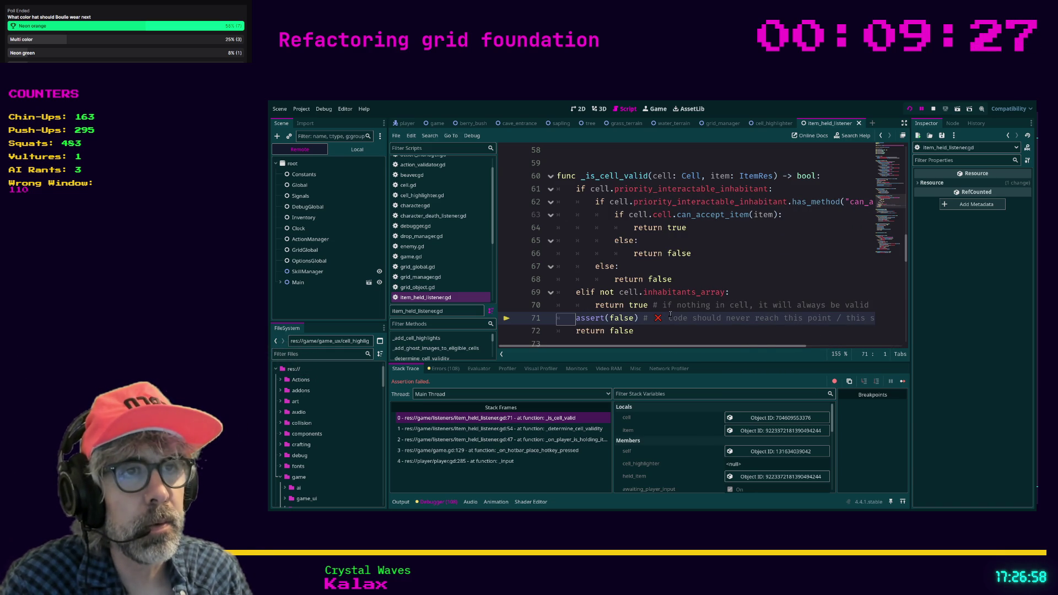
pyautogui.scroll(2, 672, 231)
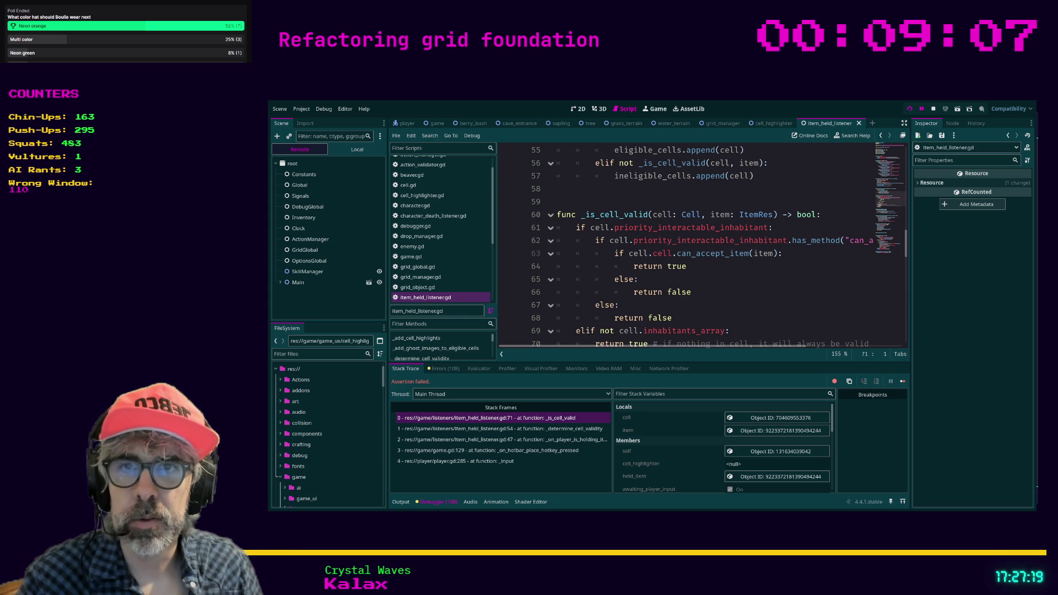
pyautogui.click(684, 305)
pyautogui.scroll(3, 683, 307)
pyautogui.scroll(-2, 683, 305)
pyautogui.click(652, 330)
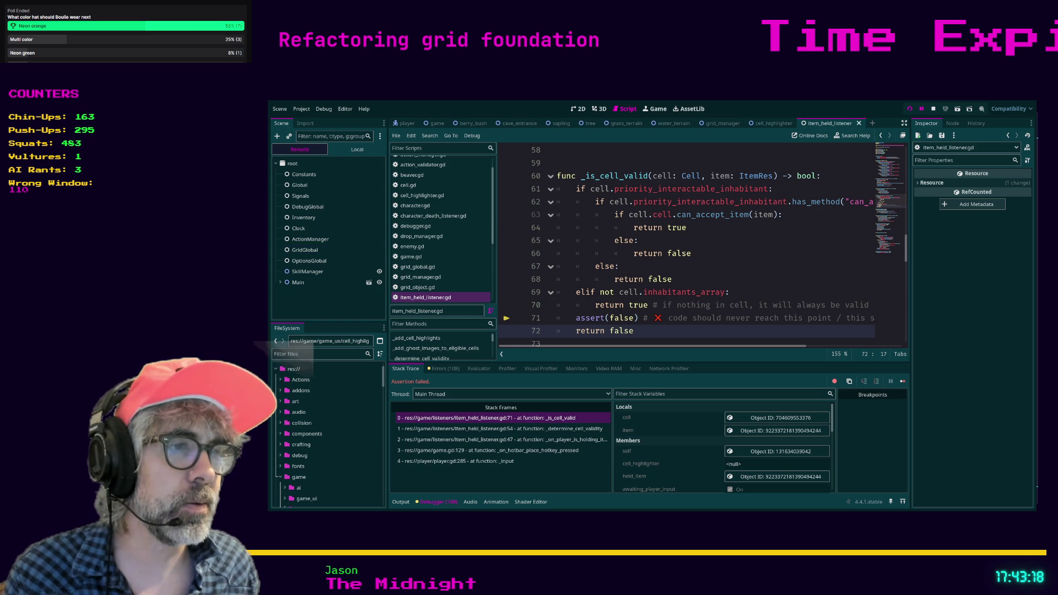
# Step: Switch from Godot back to the browser showing the eBay rope snapback hat listing
pyautogui.hotkey('alt', 'Tab')
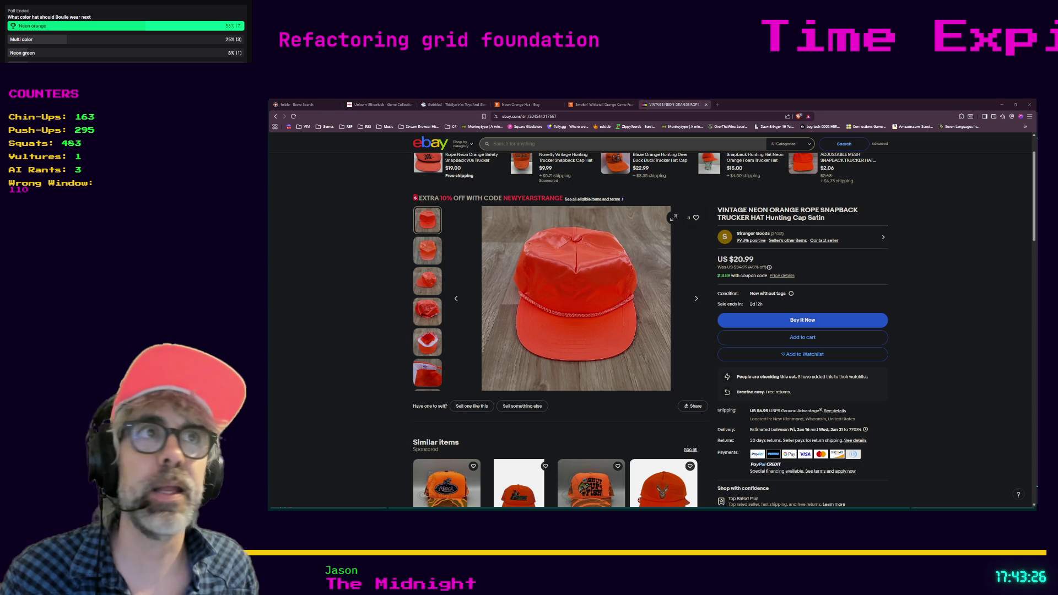
# Step: Open a new blank tab next to the eBay rope snapback hat listing
pyautogui.click(718, 104)
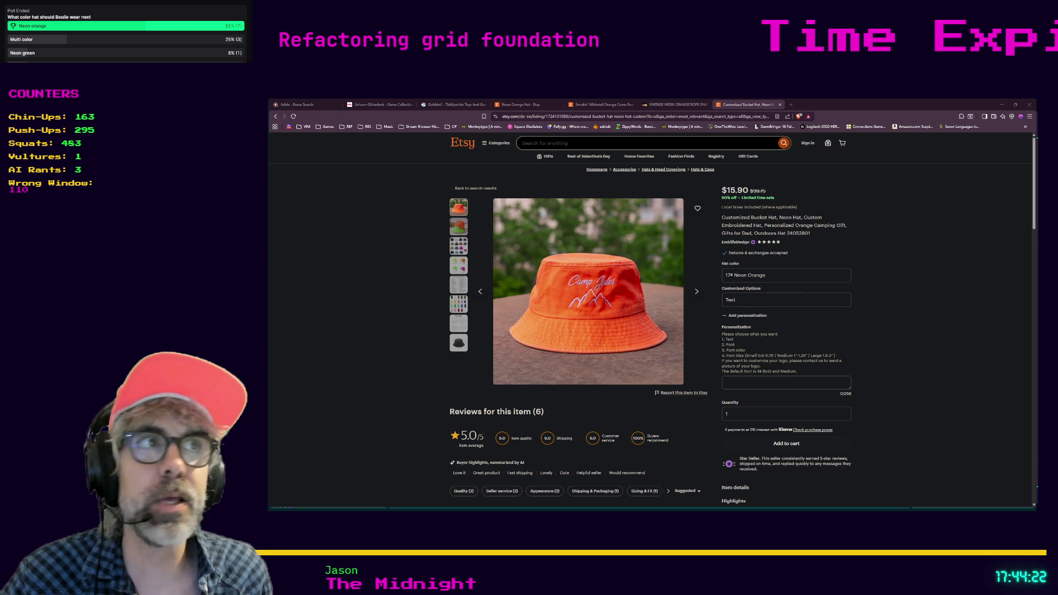
# Step: Paste the Etsy address into a new tab and browse the Custom Orange Hats results
pyautogui.hotkey('ctrl', 't')
pyautogui.write('https://www.etsy.com/market/custom_orange_hats')
pyautogui.press('Return')
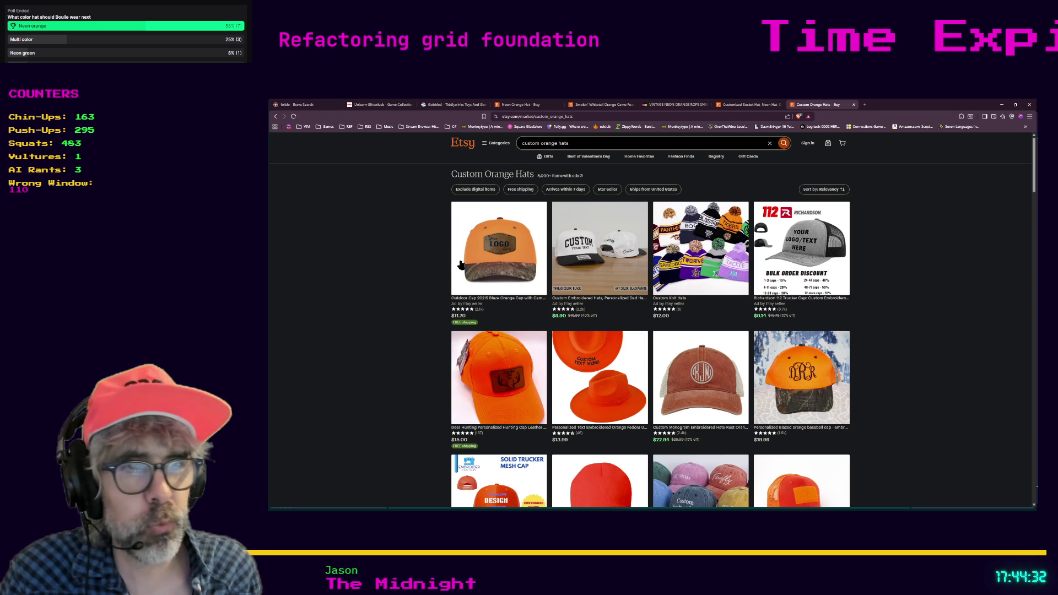
pyautogui.scroll(-2, 431, 267)
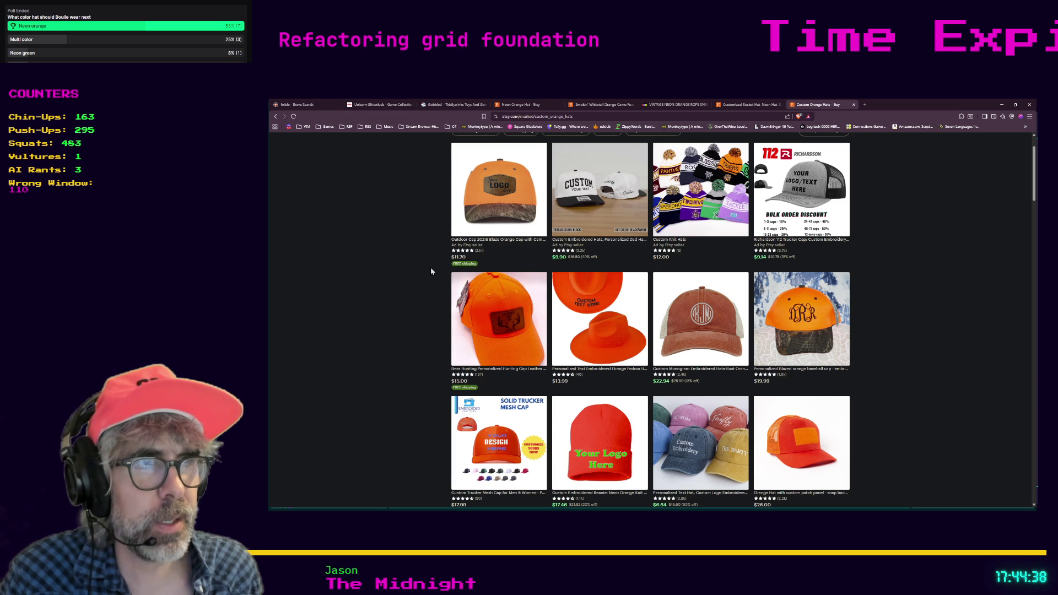
pyautogui.scroll(1, 426, 271)
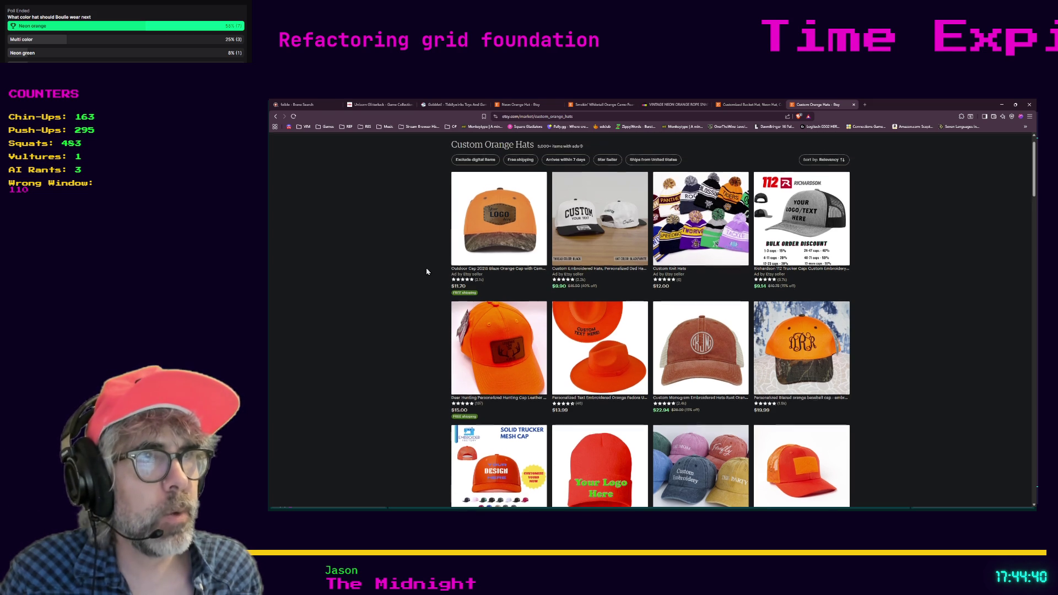
pyautogui.scroll(-4, 426, 272)
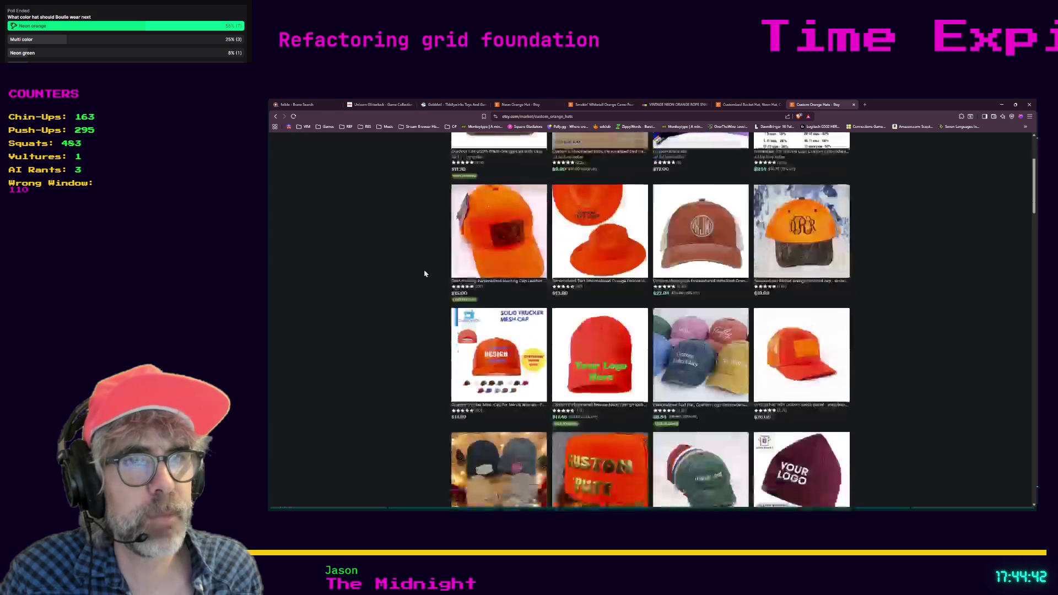
pyautogui.scroll(-2, 424, 273)
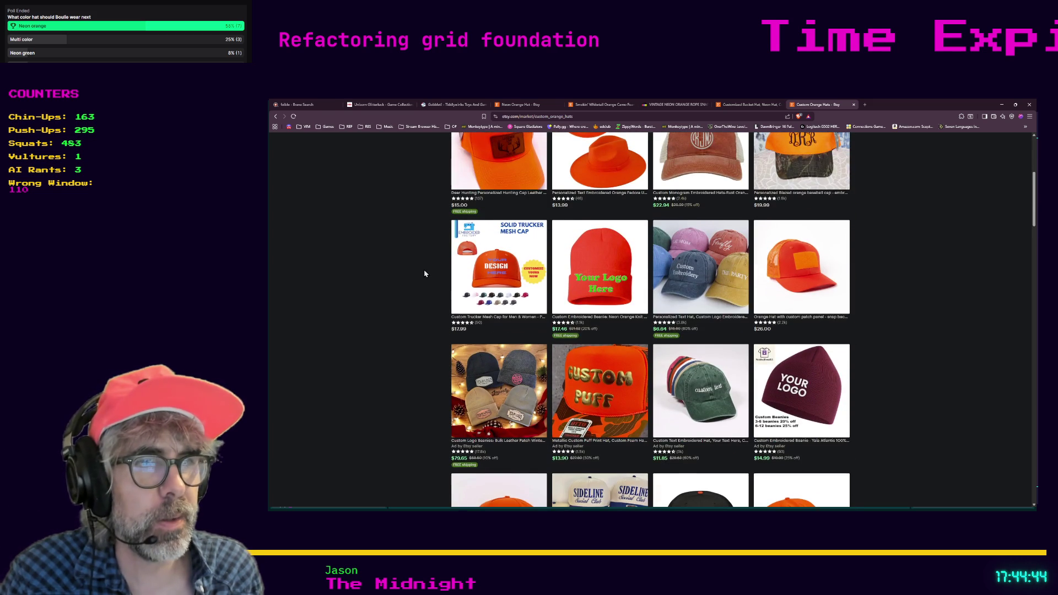
pyautogui.scroll(-2, 424, 274)
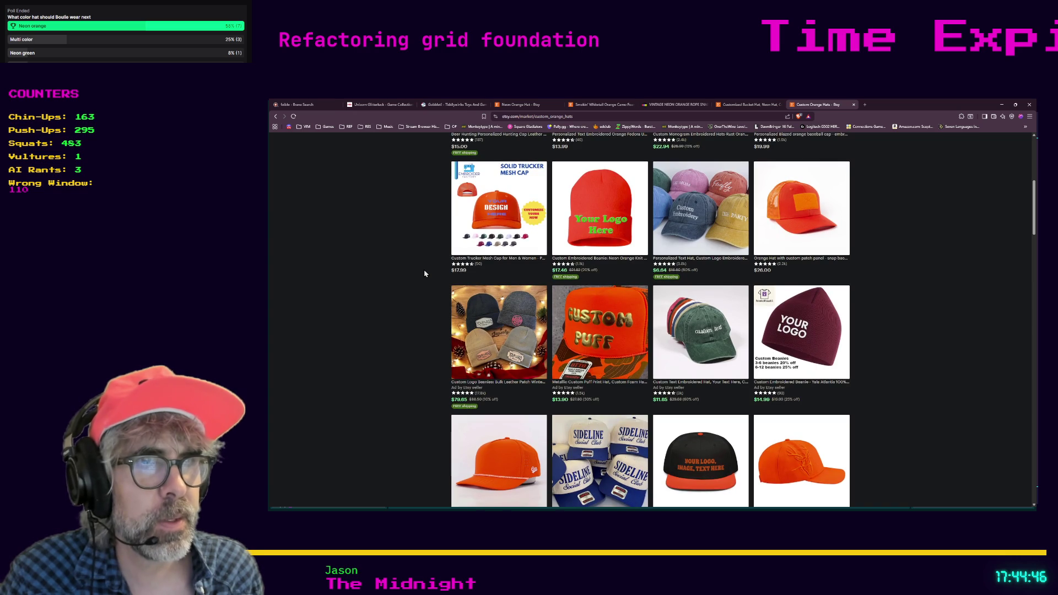
pyautogui.scroll(1, 425, 273)
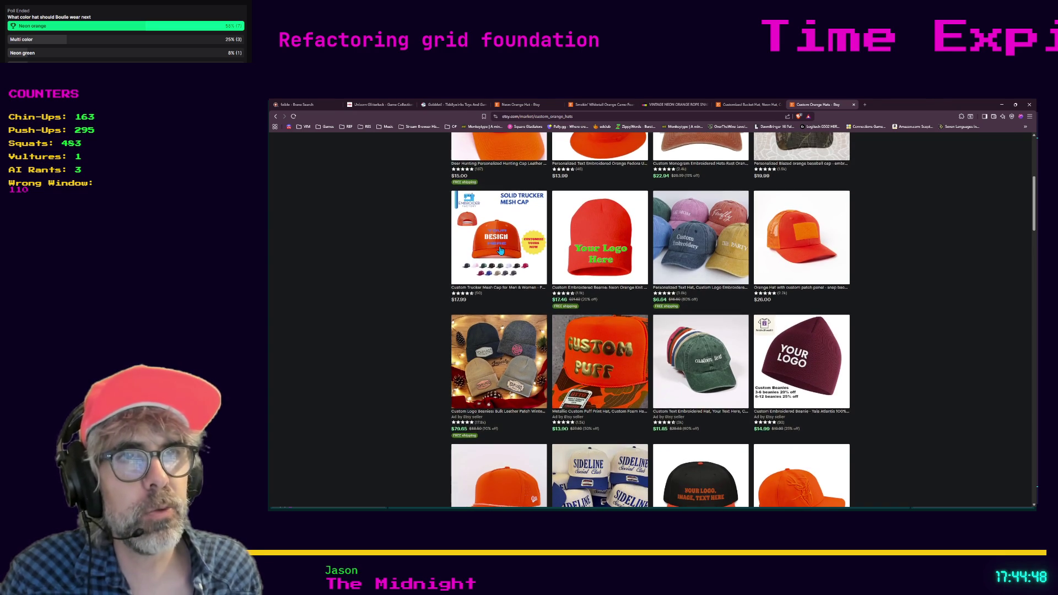
# Step: View the solid trucker mesh cap listing, return to the results, then minimize the browser
pyautogui.click(501, 251)
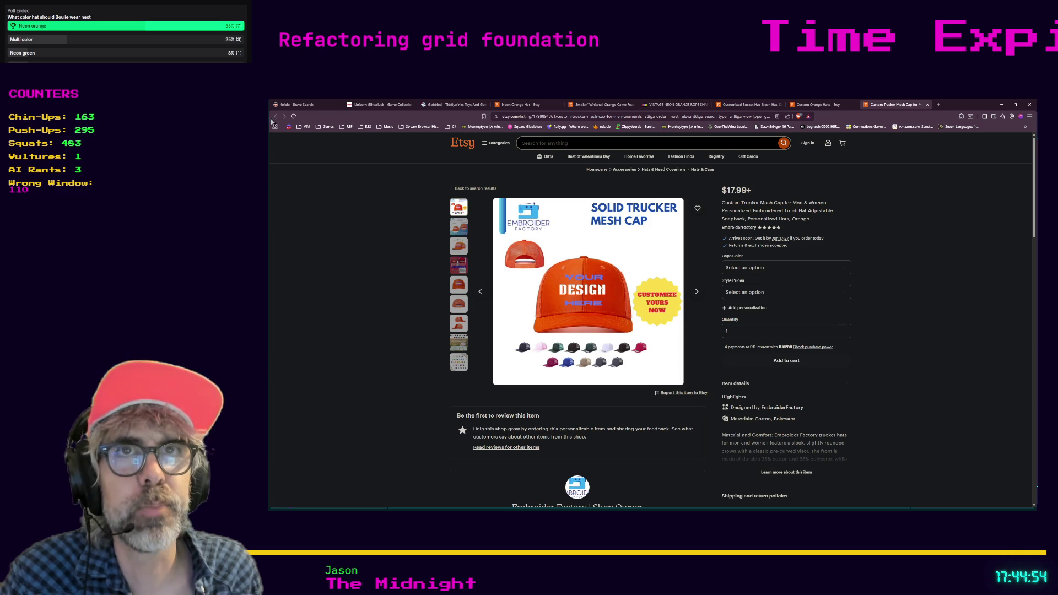
pyautogui.click(816, 104)
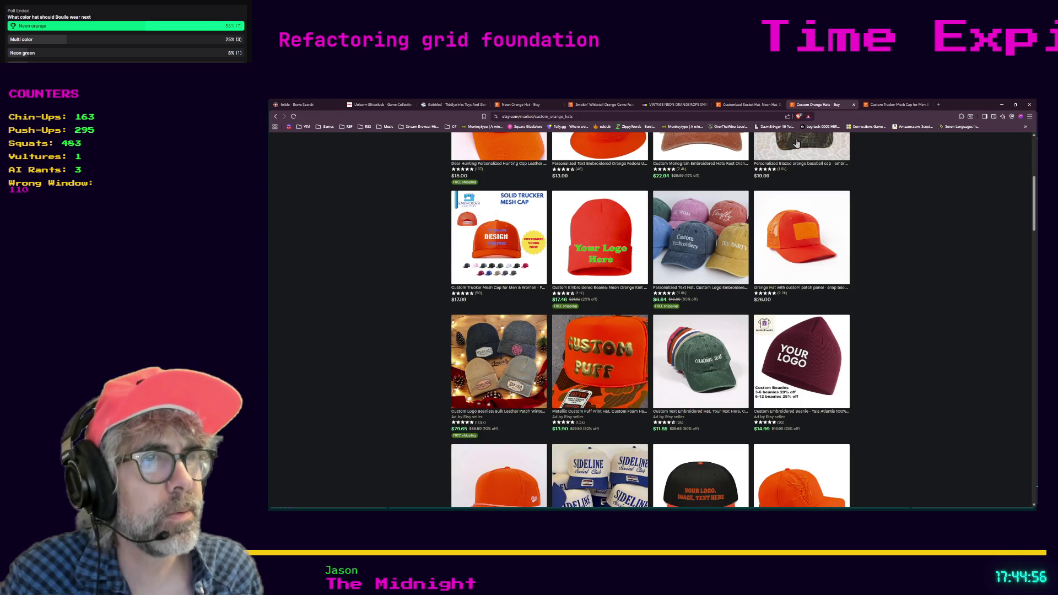
pyautogui.scroll(-1, 758, 201)
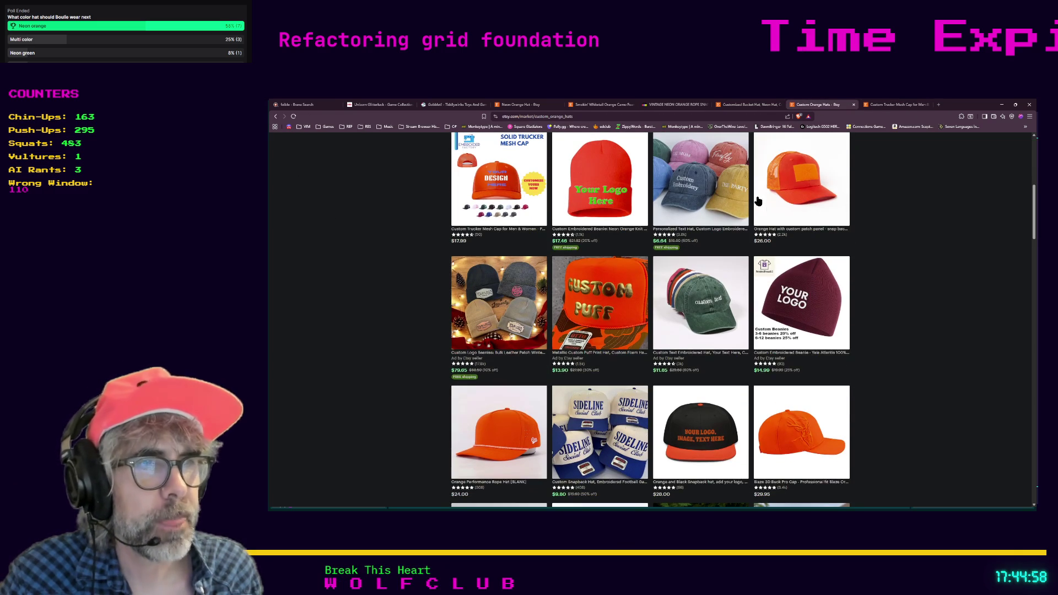
pyautogui.scroll(-4, 759, 201)
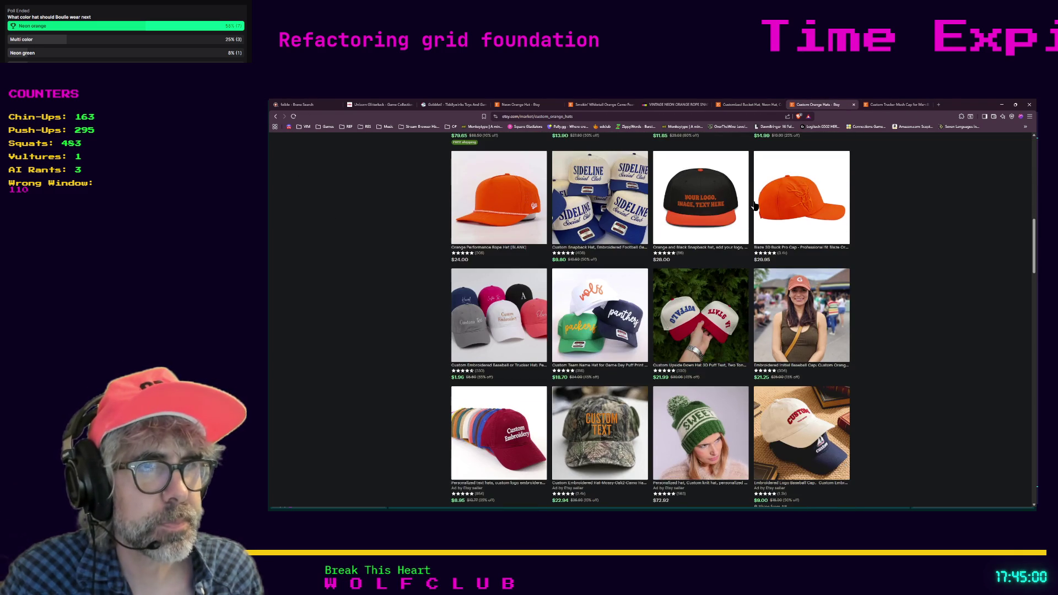
pyautogui.scroll(6, 756, 206)
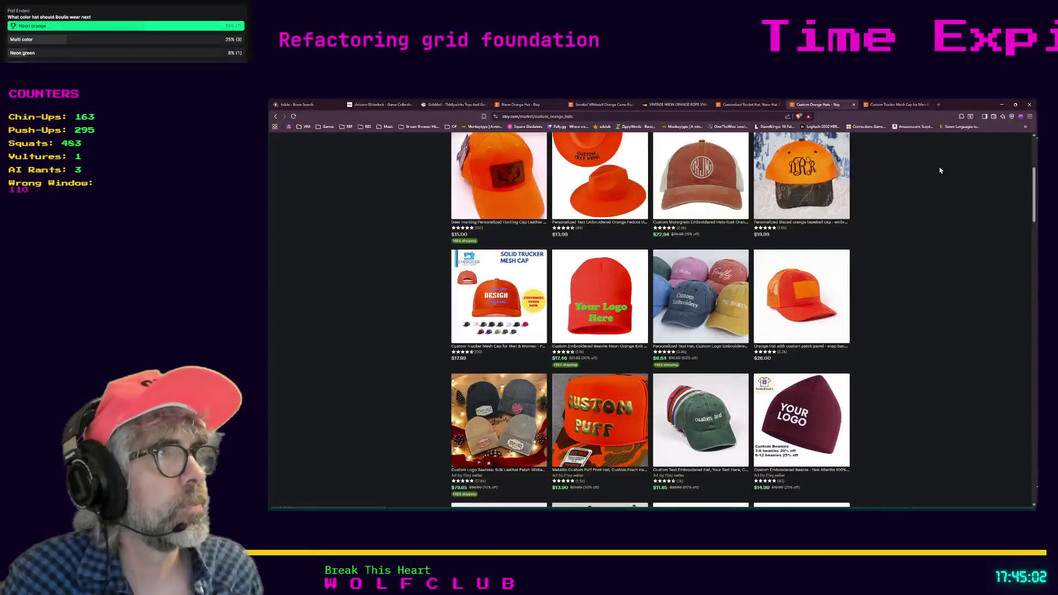
pyautogui.click(1002, 106)
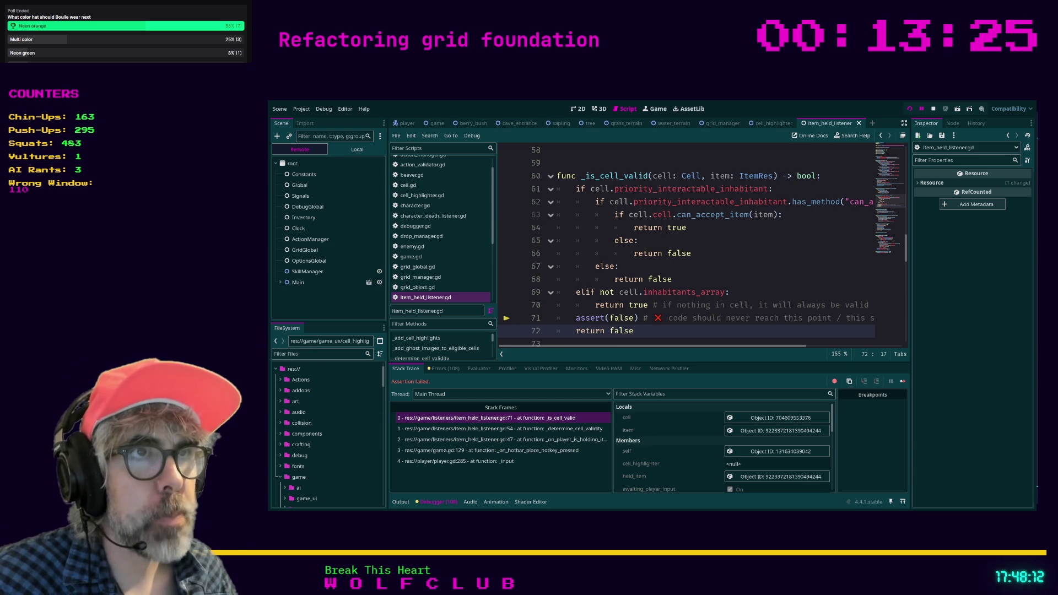
pyautogui.click(770, 274)
pyautogui.scroll(1, 769, 274)
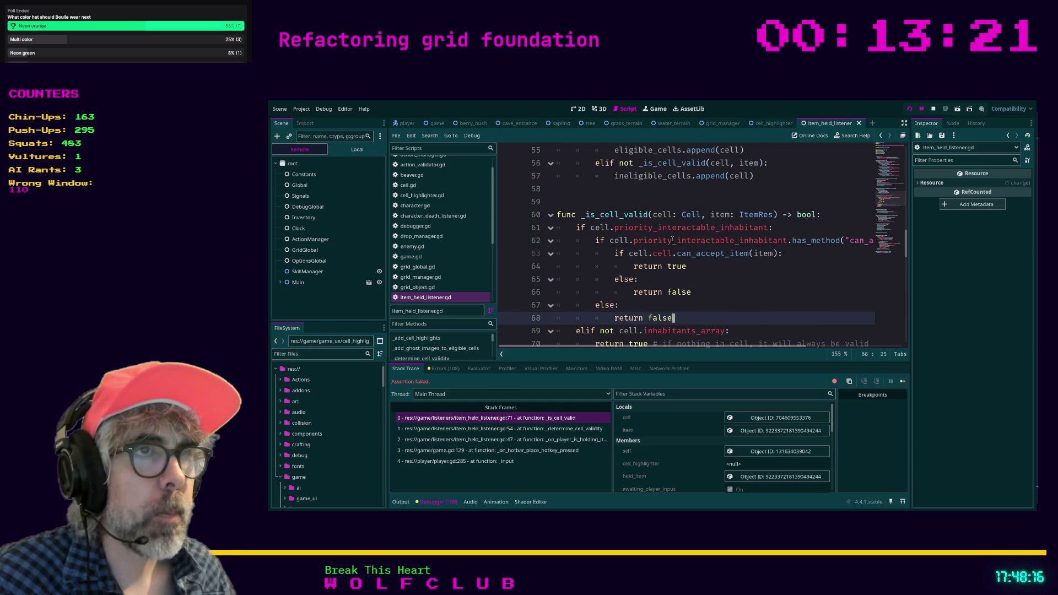
pyautogui.moveTo(663, 346)
pyautogui.mouseDown()
pyautogui.moveTo(711, 346)
pyautogui.moveTo(647, 351)
pyautogui.mouseUp()
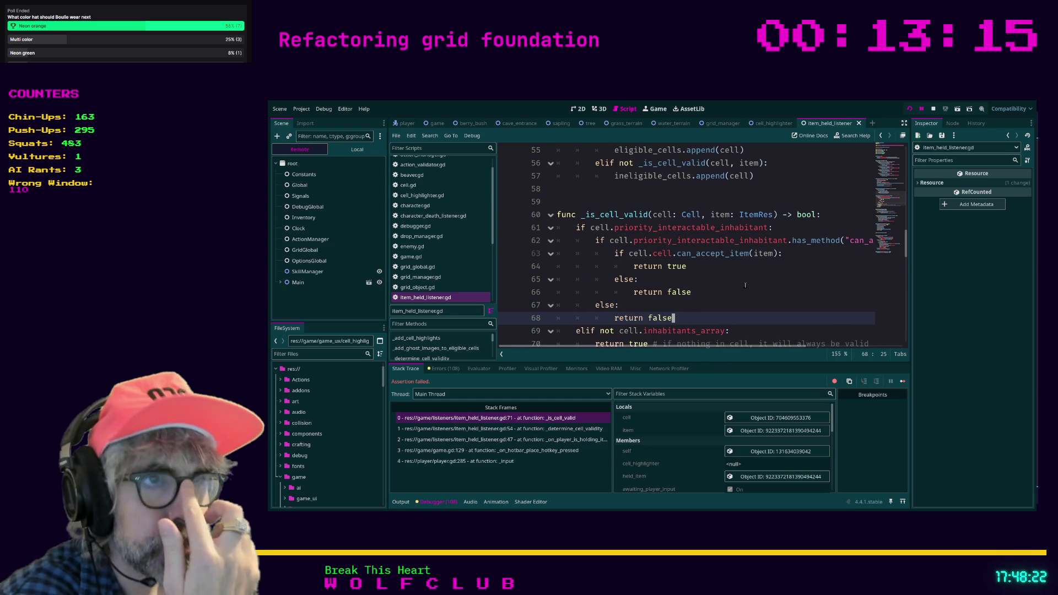
pyautogui.scroll(-2, 746, 285)
pyautogui.scroll(1, 745, 285)
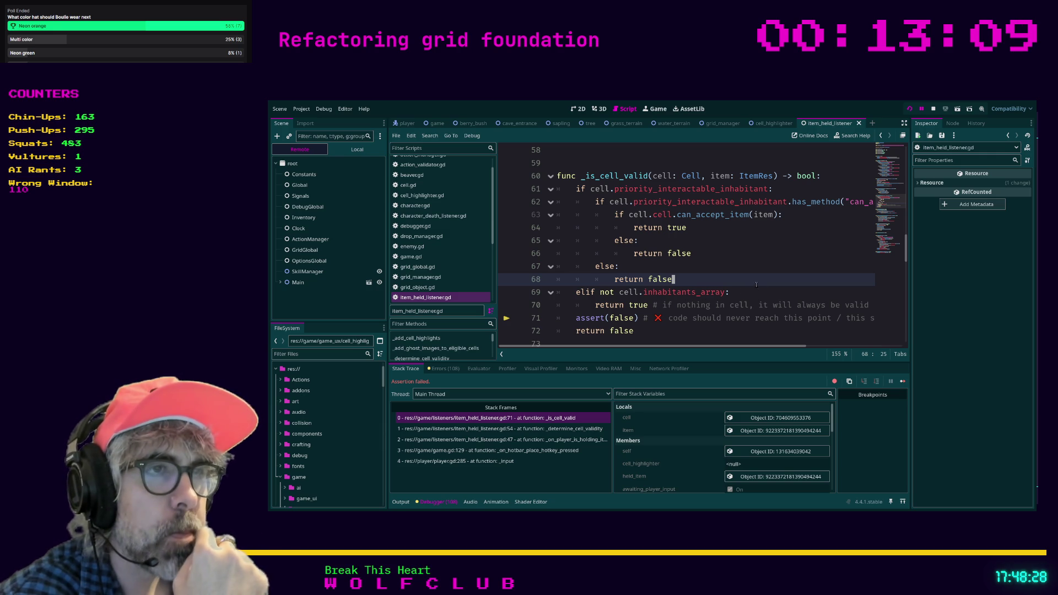
pyautogui.hscroll(2, 748, 348)
pyautogui.moveTo(748, 348); pyautogui.dragTo(726, 350)
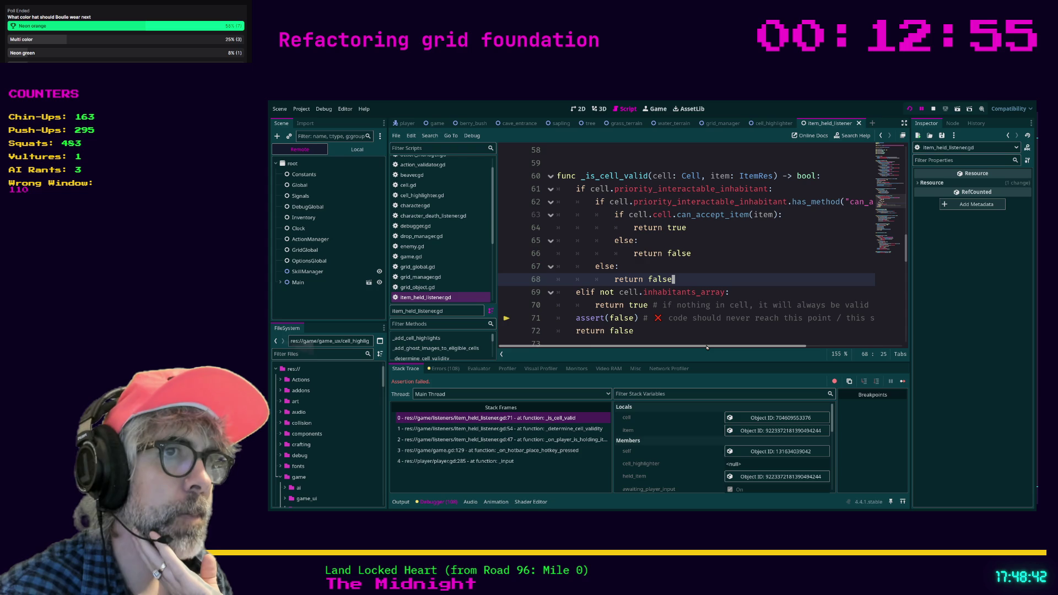
pyautogui.moveTo(708, 347)
pyautogui.mouseDown()
pyautogui.moveTo(747, 347)
pyautogui.moveTo(710, 347)
pyautogui.mouseUp()
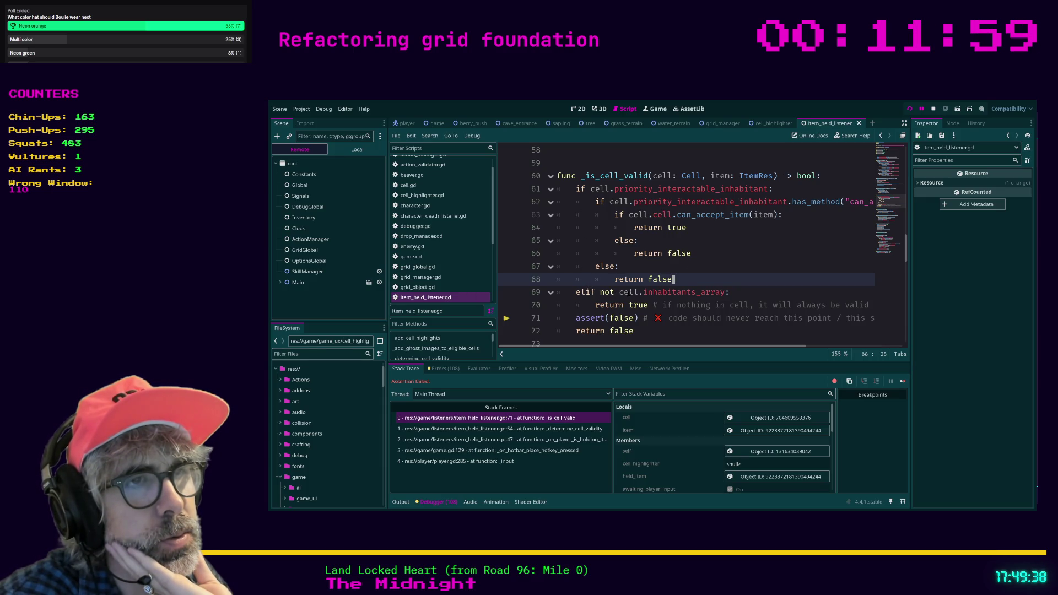
# Step: Inspect the validated cell and open its first Inhabitants entry to browse the Goblin enemy's properties
pyautogui.click(764, 419)
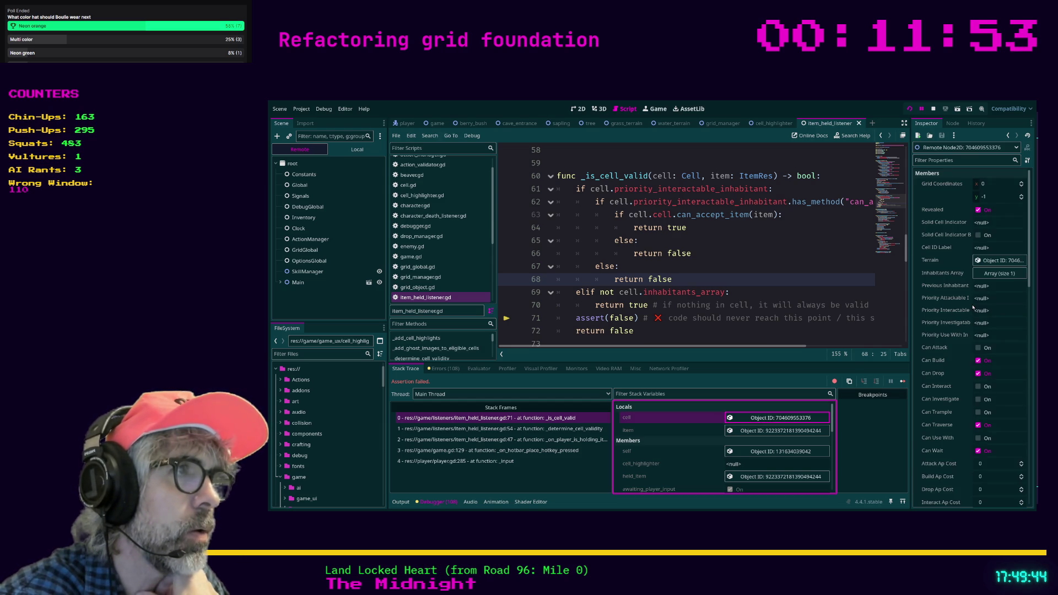
pyautogui.click(995, 276)
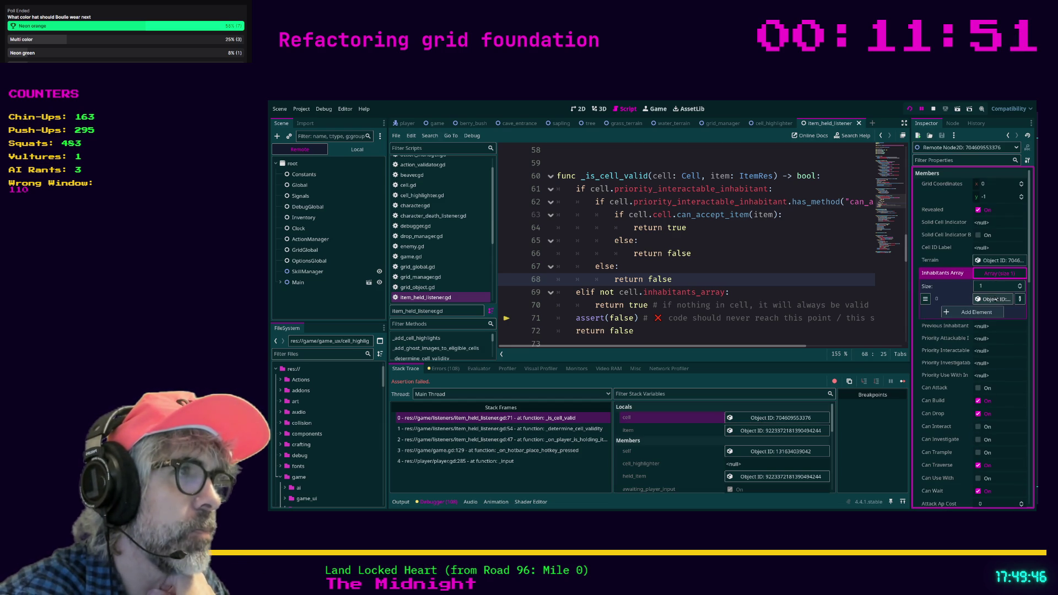
pyautogui.click(995, 299)
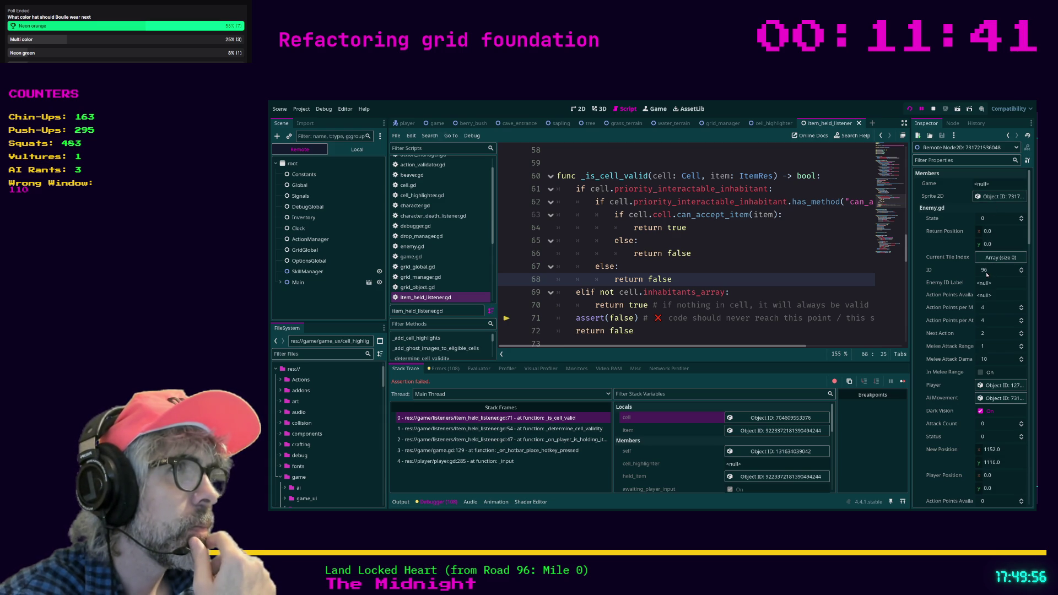
pyautogui.scroll(-3, 989, 284)
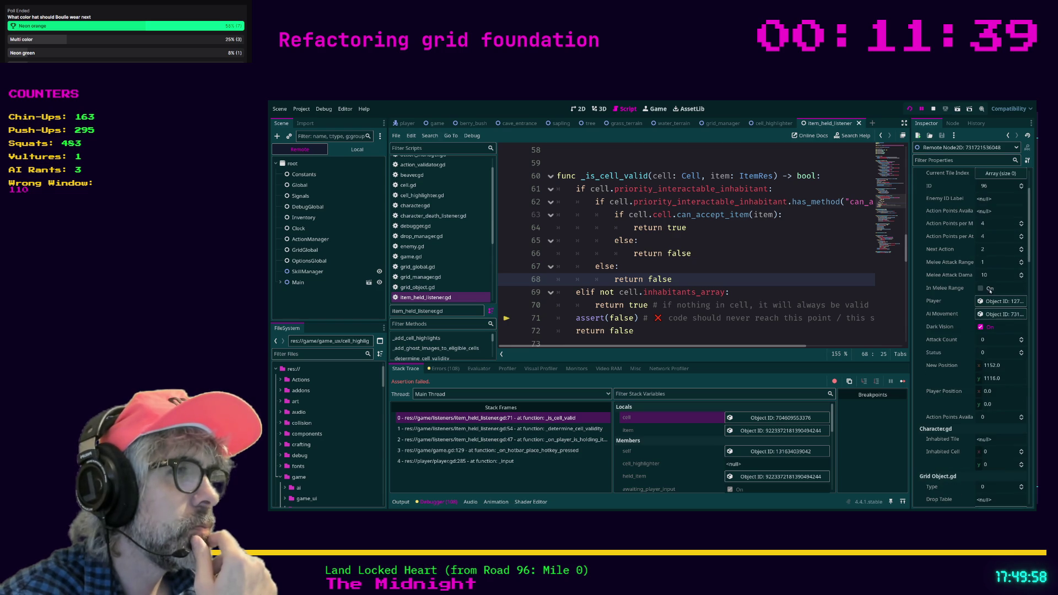
pyautogui.scroll(-2, 991, 296)
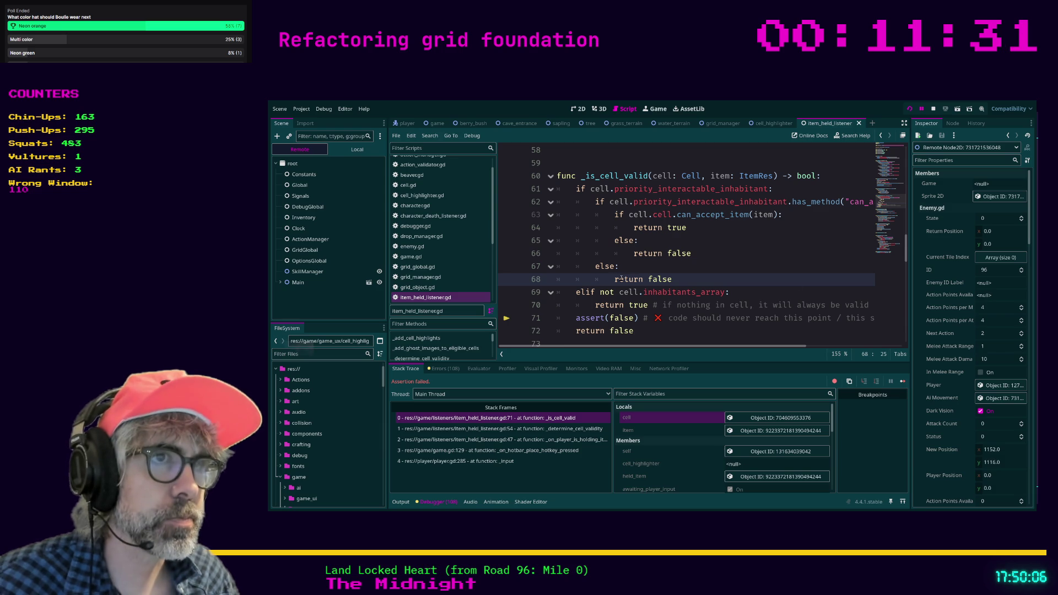
pyautogui.click(737, 293)
pyautogui.moveTo(736, 293); pyautogui.dragTo(551, 296)
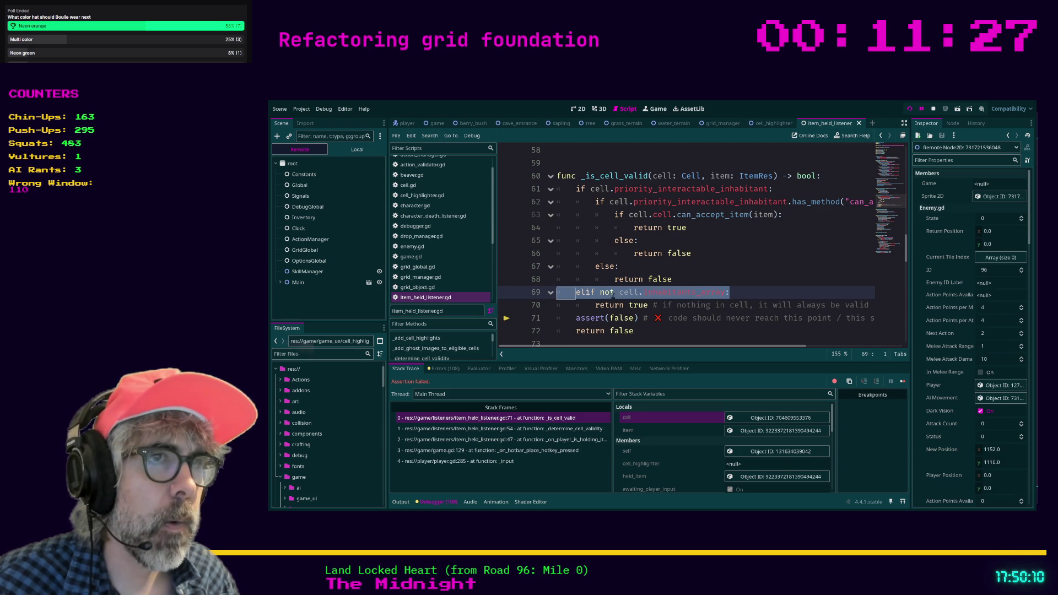
pyautogui.press('End')
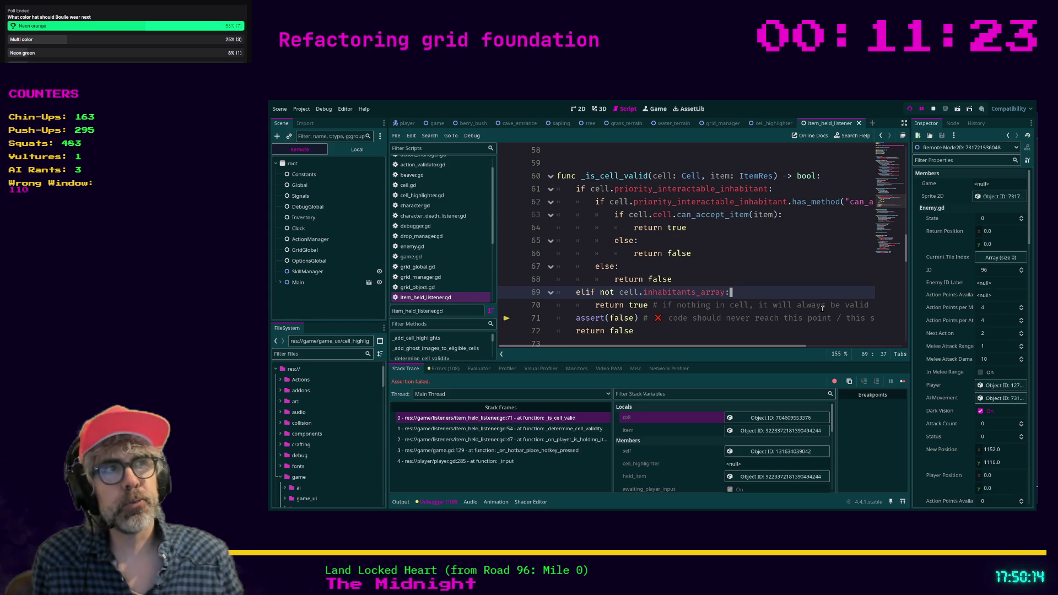
pyautogui.moveTo(725, 351)
pyautogui.mouseDown()
pyautogui.moveTo(827, 363)
pyautogui.moveTo(733, 359)
pyautogui.mouseUp()
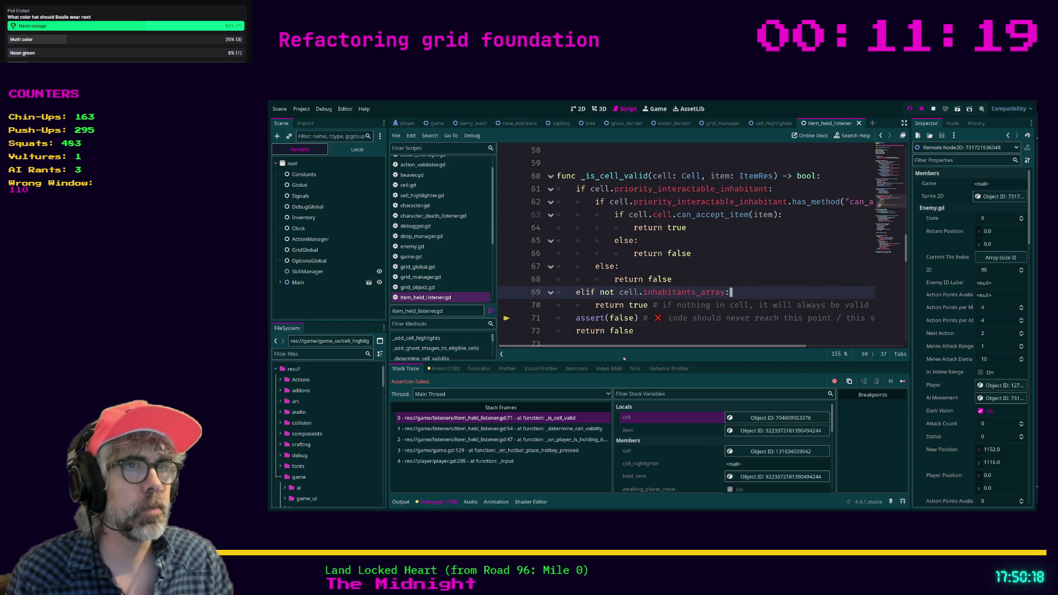
pyautogui.click(765, 251)
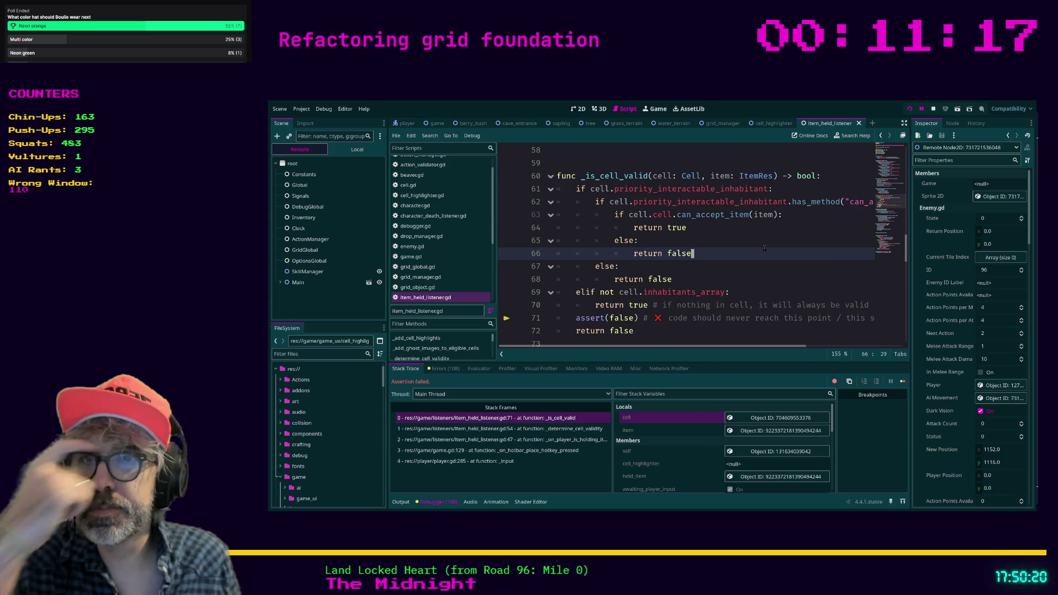
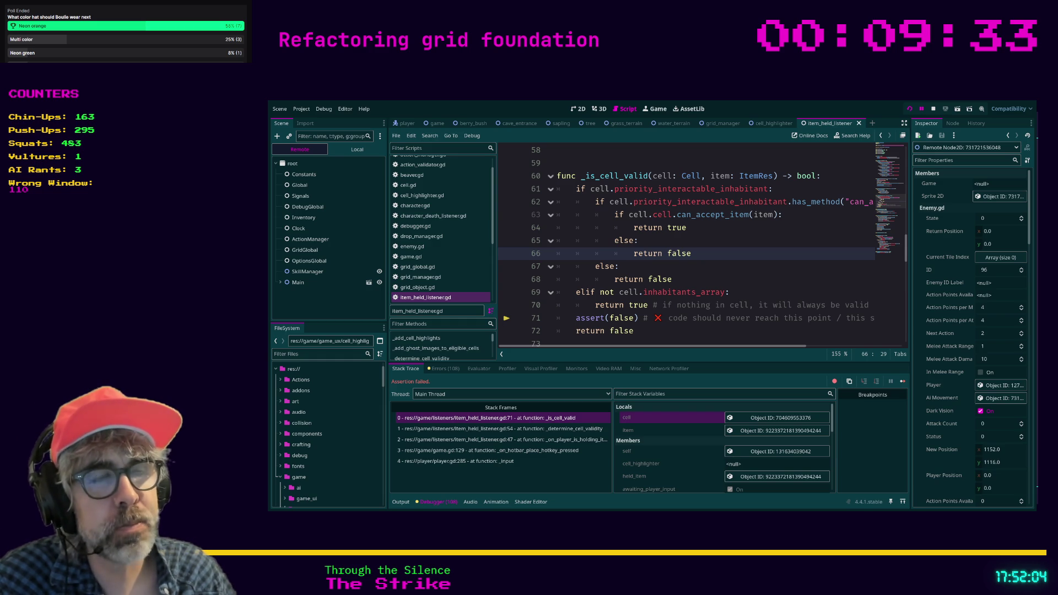
# Step: Hide the side docks with distraction-free mode so _is_cell_valid's else branch and assert fill the view
pyautogui.press('Down')
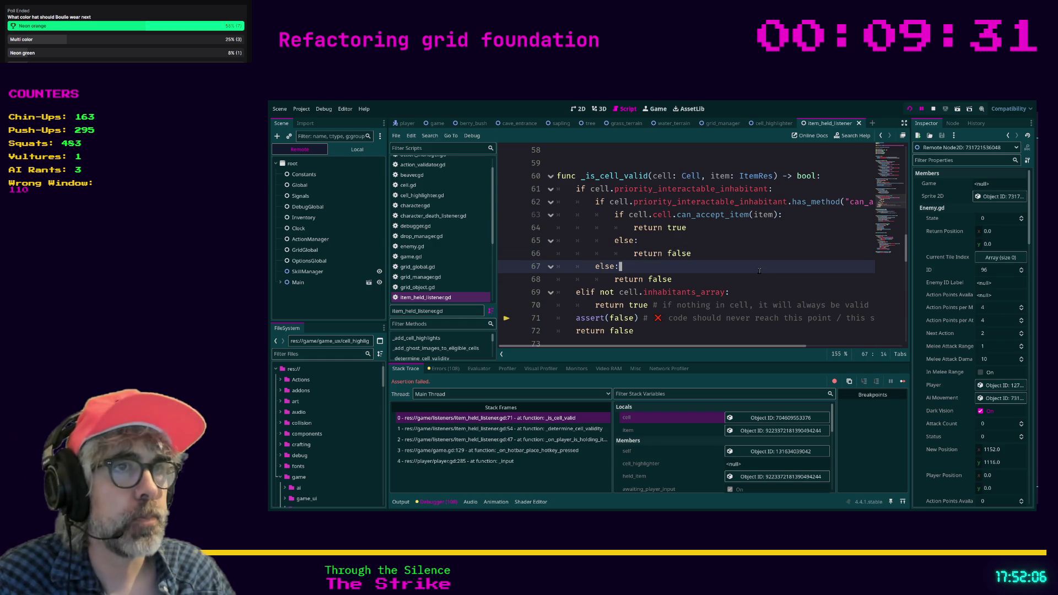
pyautogui.click(723, 275)
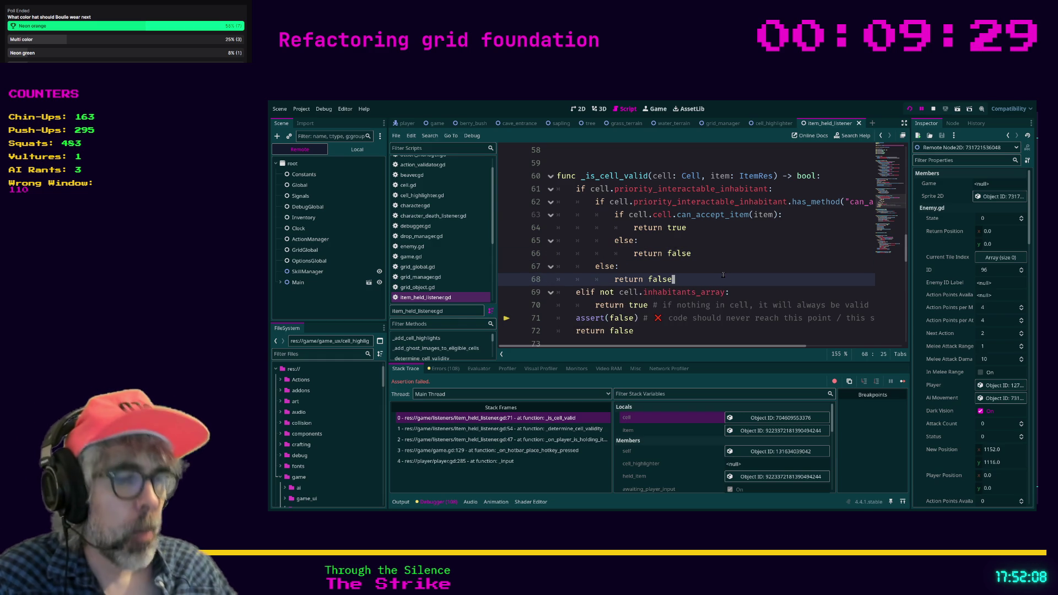
pyautogui.hotkey('ctrl', 'shift', 'F11')
pyautogui.scroll(1, 611, 242)
pyautogui.scroll(-1, 611, 243)
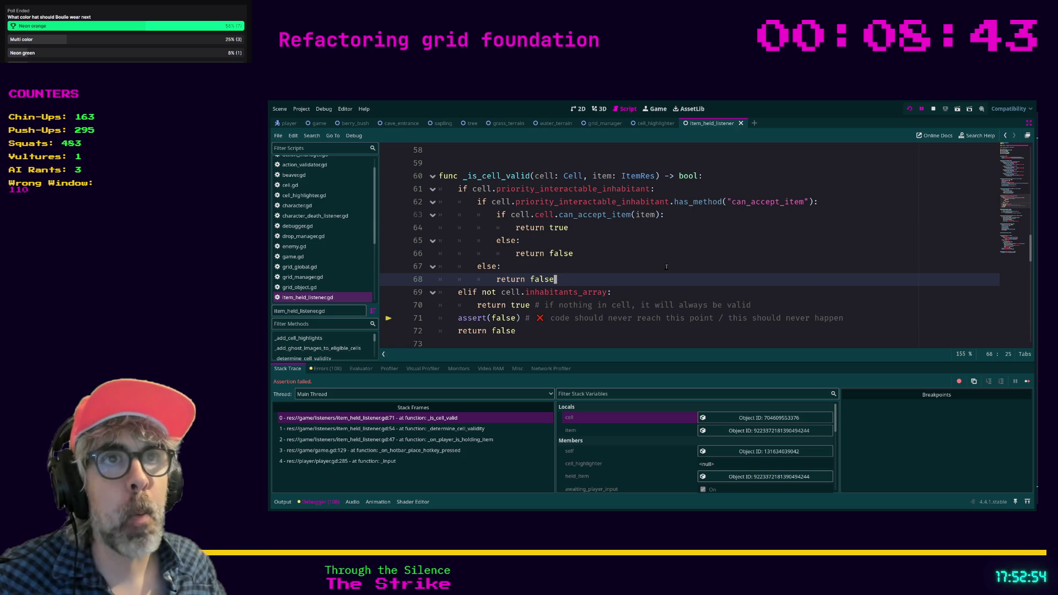
pyautogui.scroll(1, 674, 262)
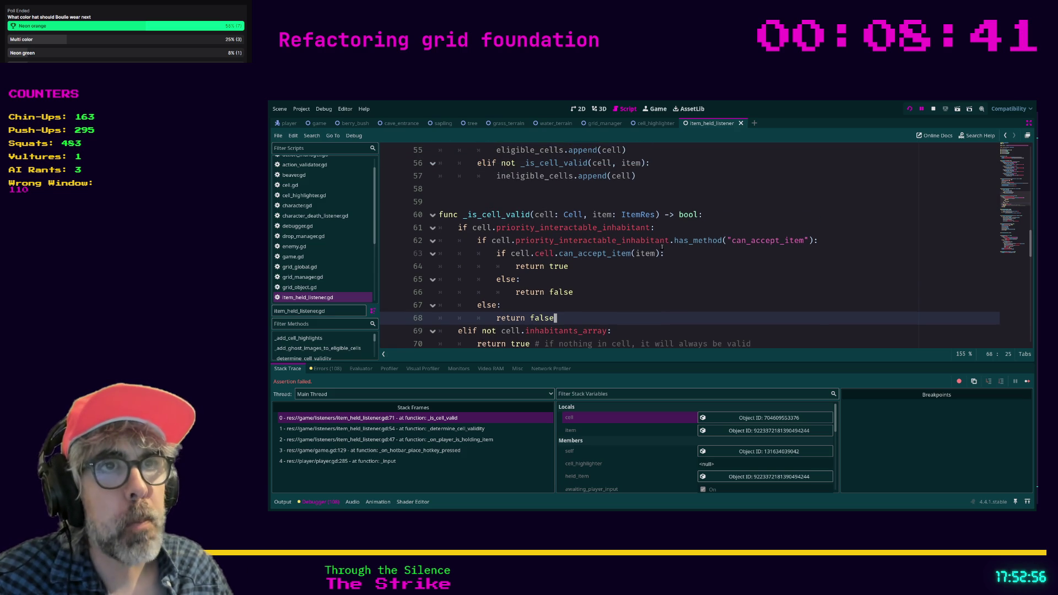
pyautogui.scroll(1, 609, 253)
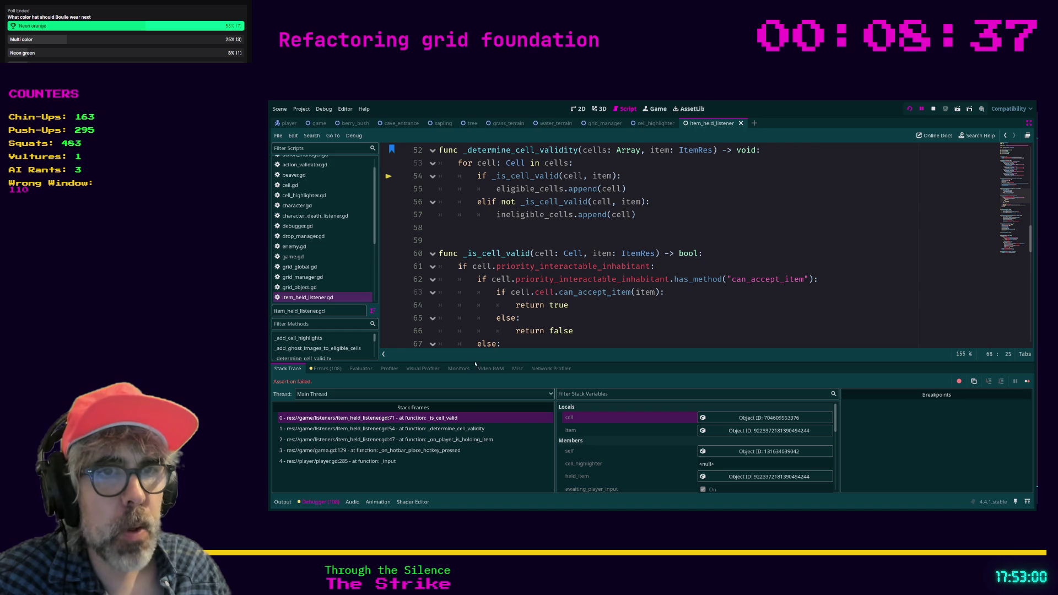
pyautogui.click(474, 429)
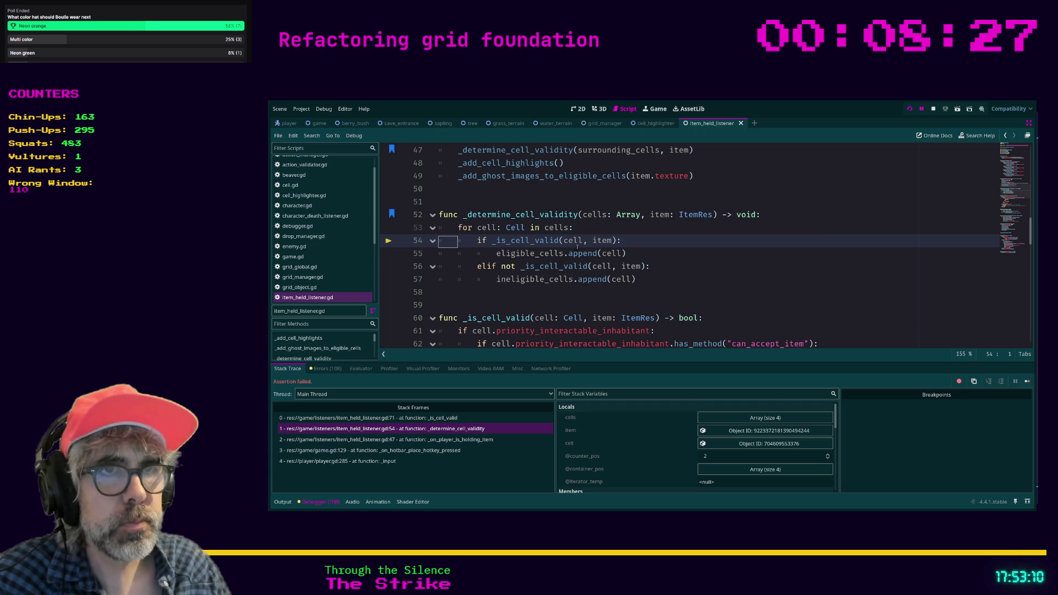
pyautogui.click(419, 419)
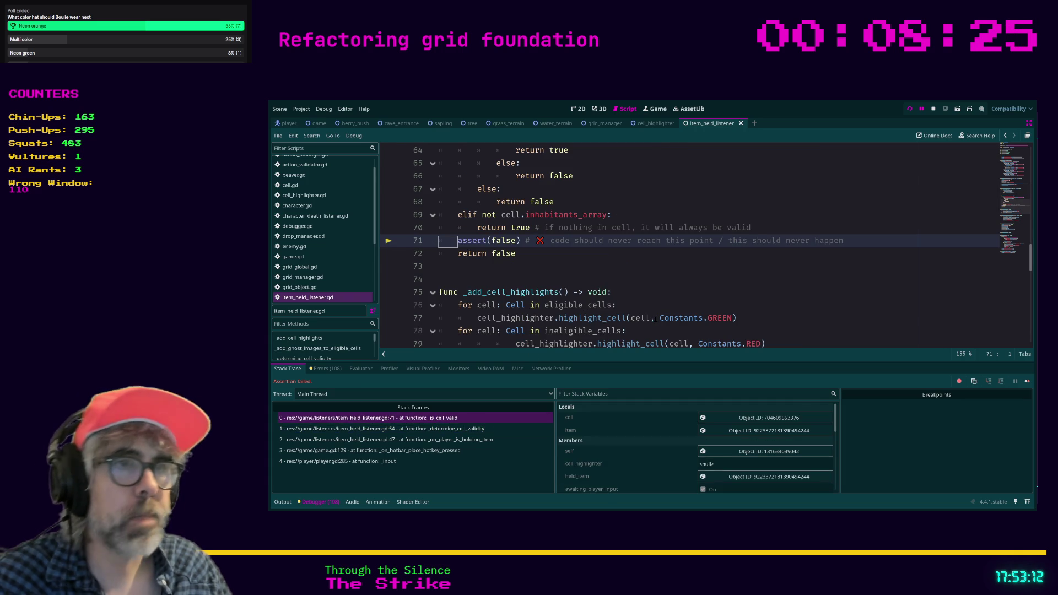
pyautogui.scroll(1, 634, 317)
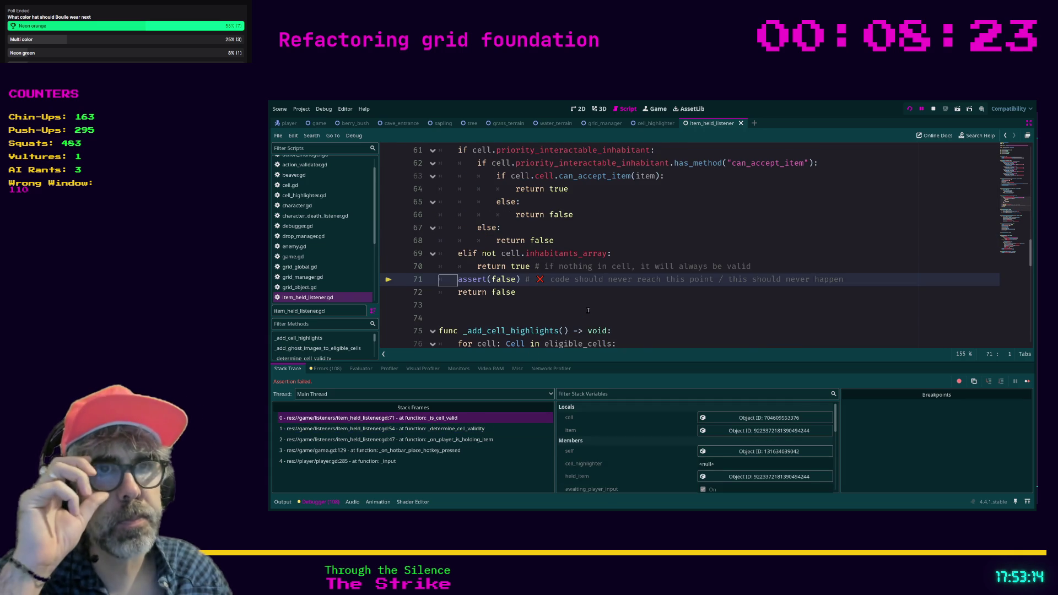
pyautogui.scroll(2, 586, 311)
pyautogui.scroll(-1, 586, 312)
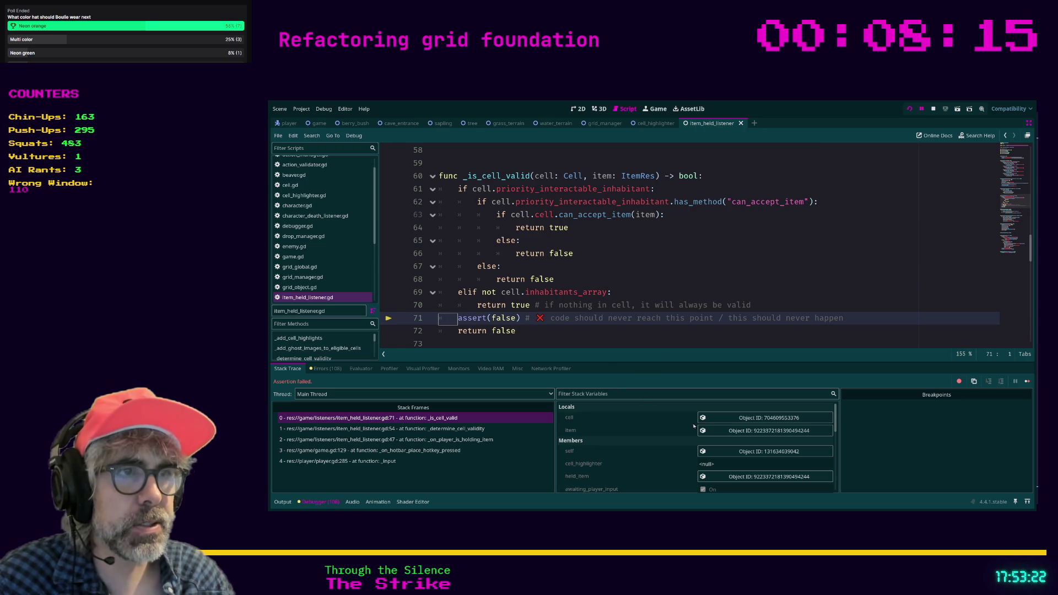
pyautogui.click(751, 423)
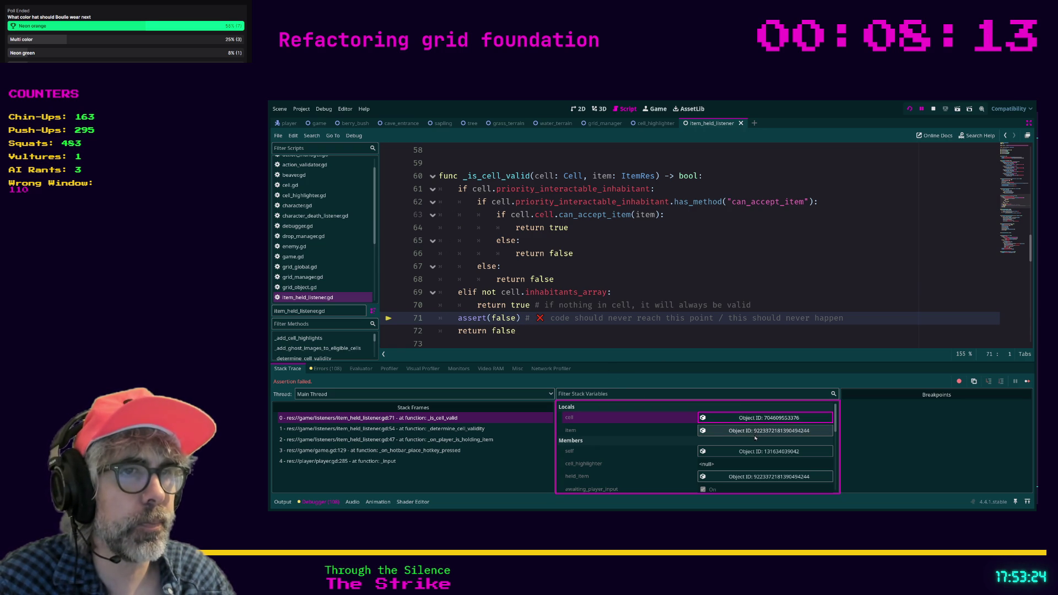
# Step: Inspect the paused cell and held Cauldron item in the Inspector, then select inhabitants_array on line 69
pyautogui.click(788, 419)
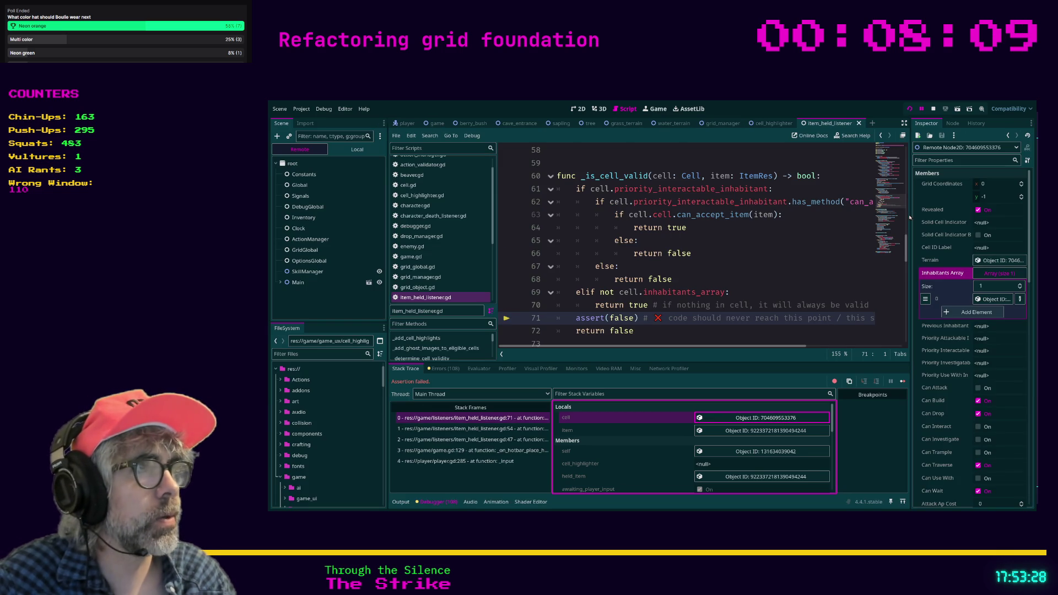
pyautogui.click(775, 431)
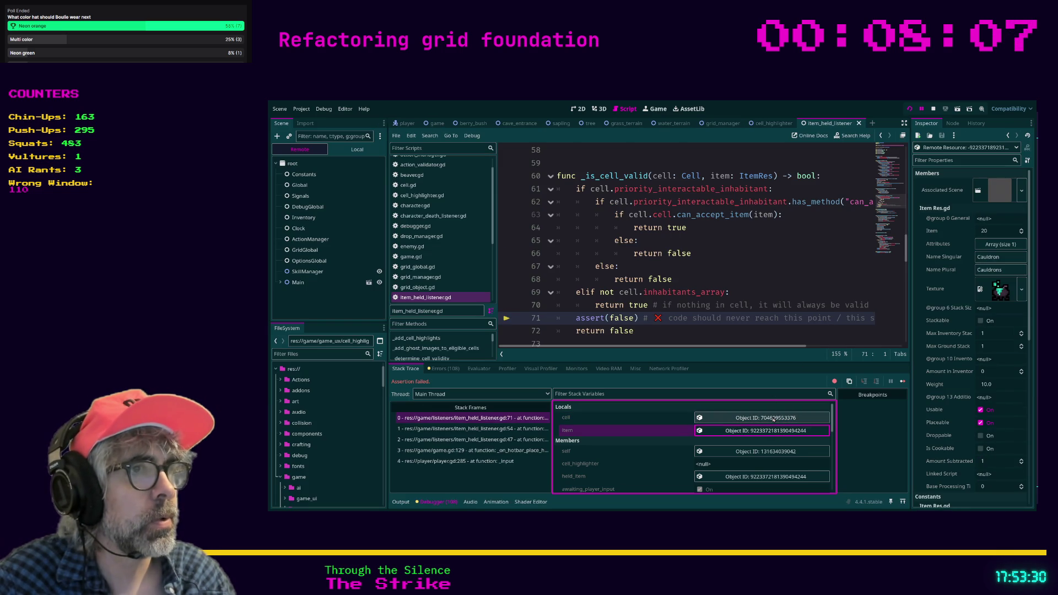
pyautogui.click(772, 418)
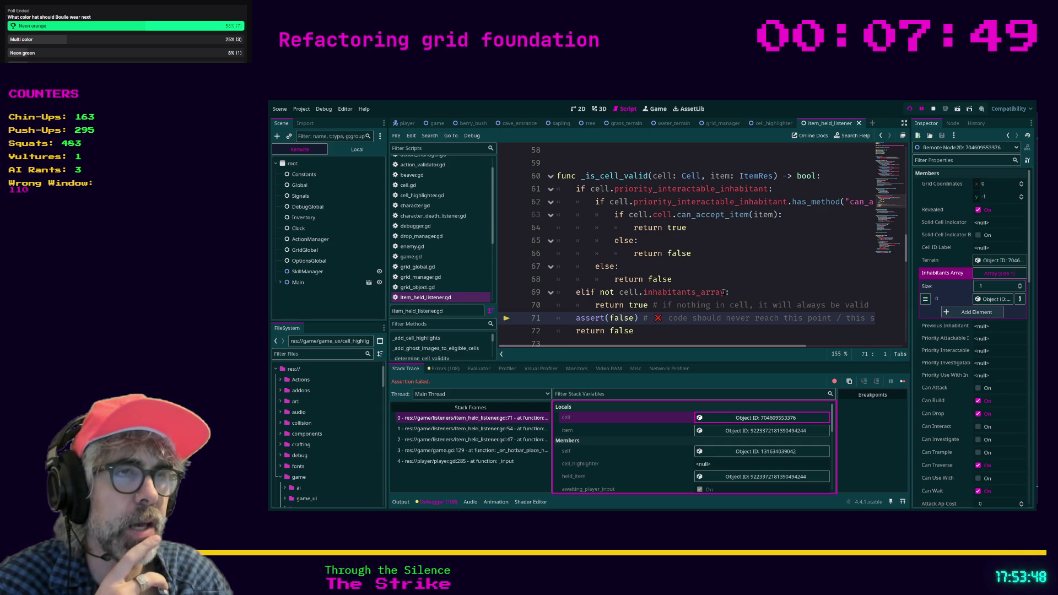
pyautogui.moveTo(726, 293); pyautogui.dragTo(651, 293)
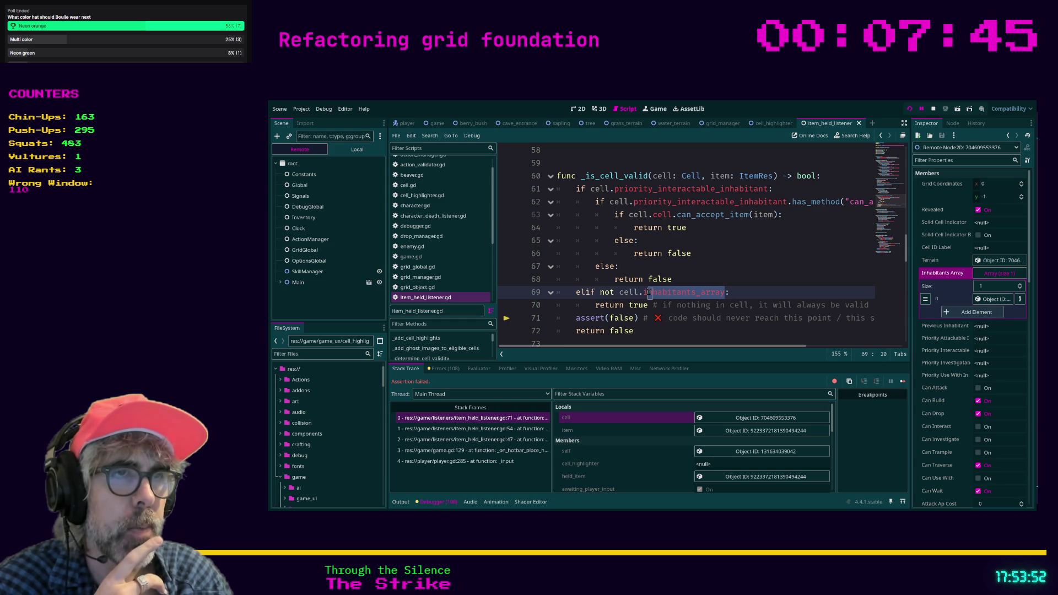
# Step: Comment out assert(false) on line 71, save the script, and rerun the project
pyautogui.click(577, 318)
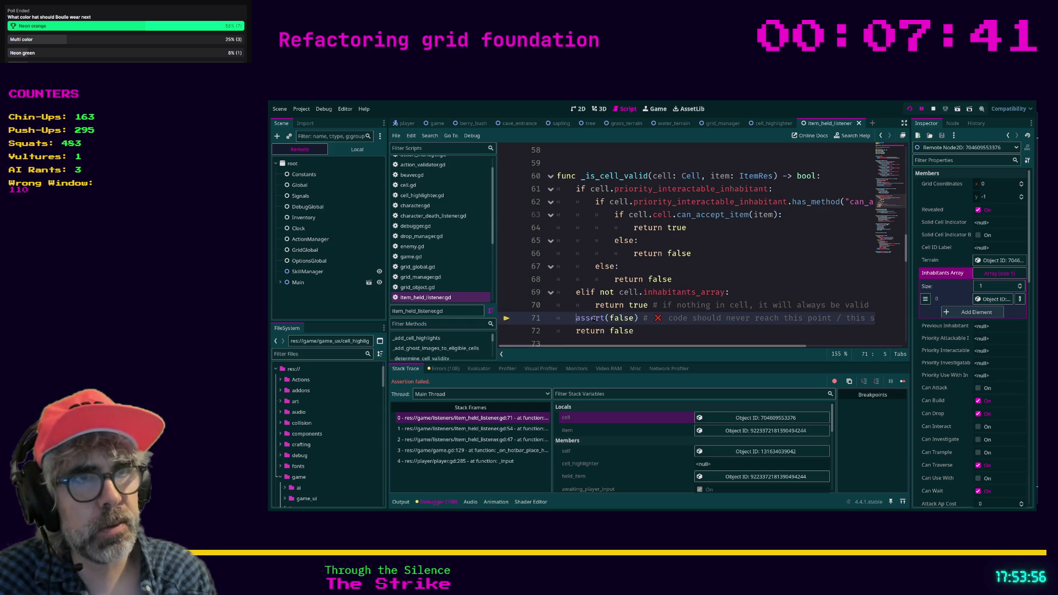
pyautogui.write('#')
pyautogui.click(783, 280)
pyautogui.hotkey('ctrl', 's')
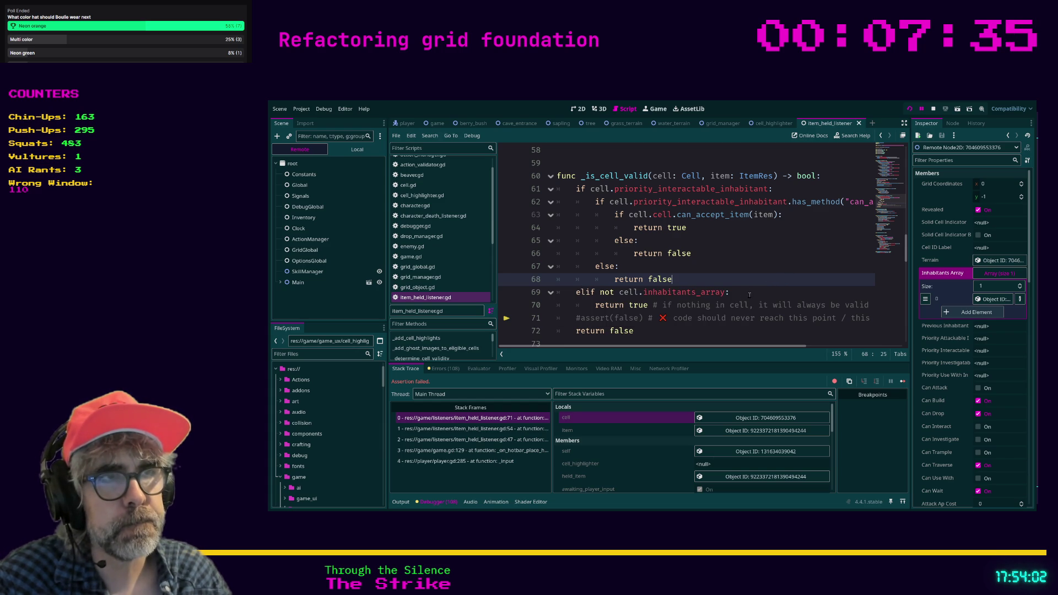
pyautogui.click(751, 267)
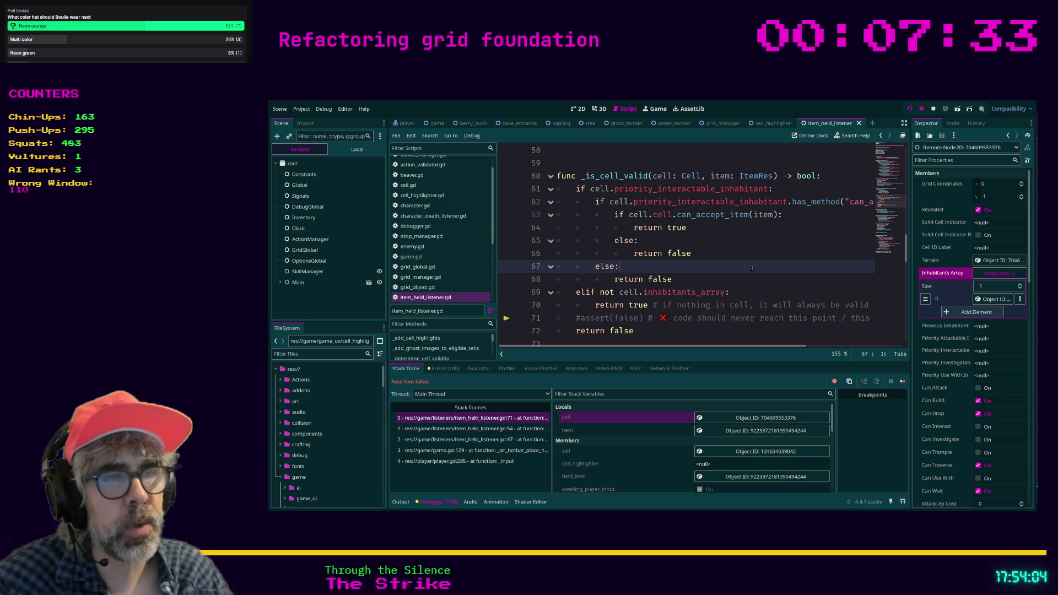
pyautogui.press('F5')
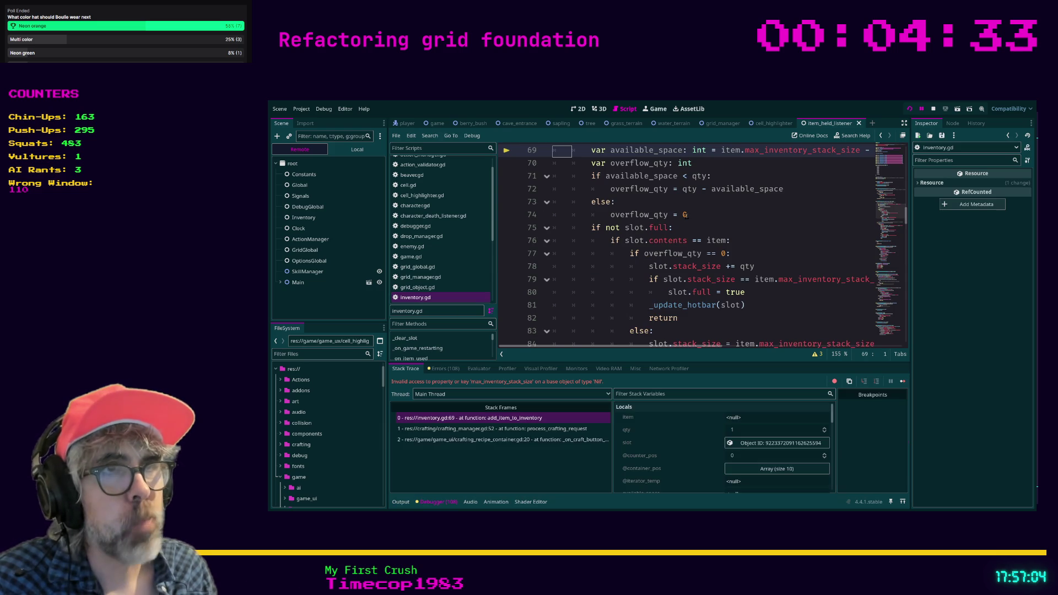
# Step: Rerun the project until the debugger halts in _add_cell_highlights on a Nil highlight_cell call
pyautogui.click(763, 251)
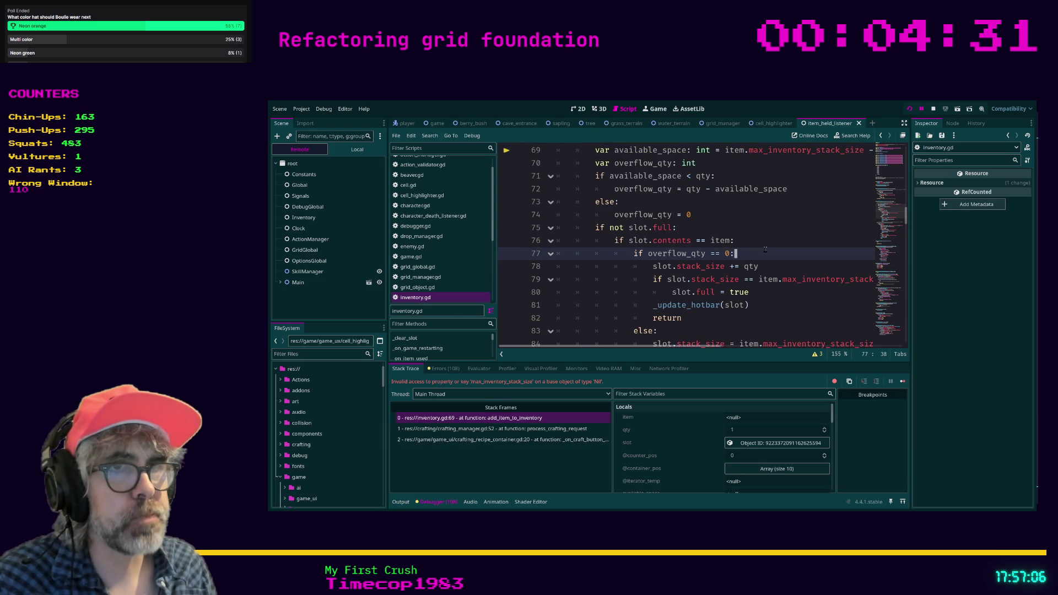
pyautogui.press('F5')
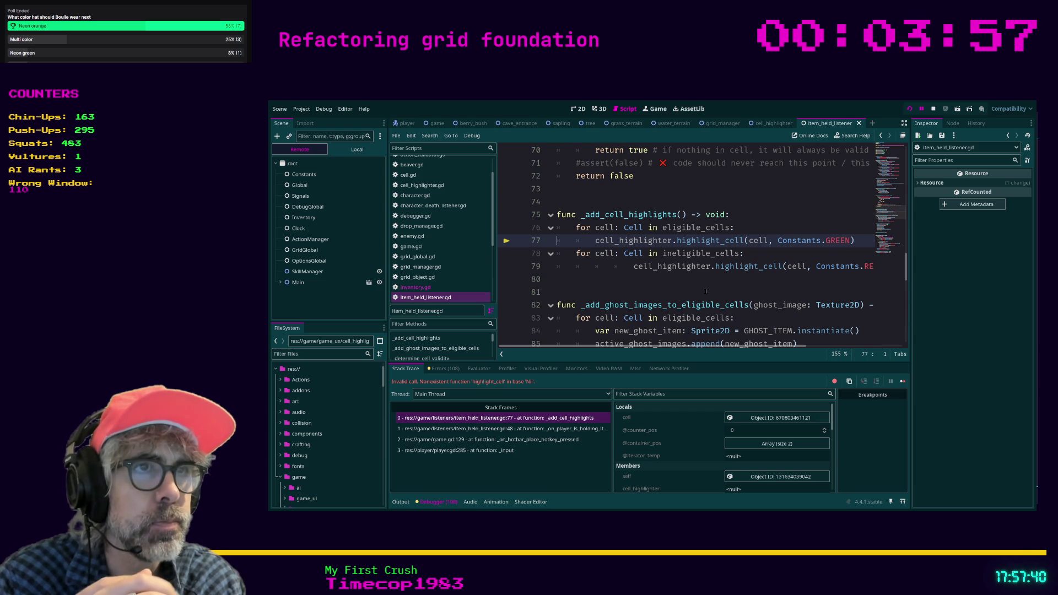
# Step: Remove the extra indentation from line 79 so it sits inside the ineligible-cells loop
pyautogui.click(632, 267)
pyautogui.press('BackSpace')
pyautogui.press('BackSpace')
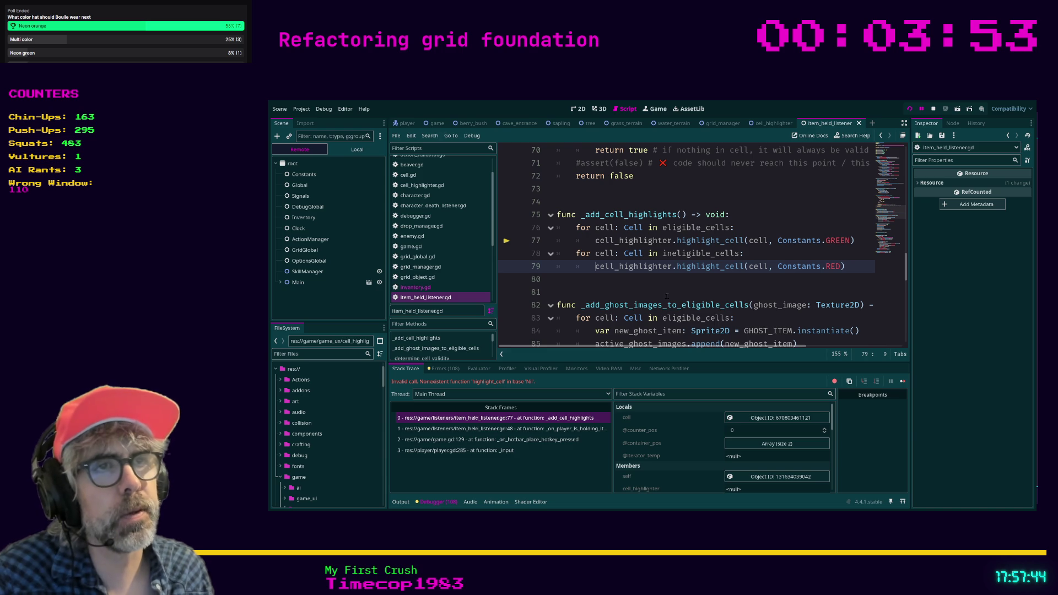
pyautogui.click(654, 294)
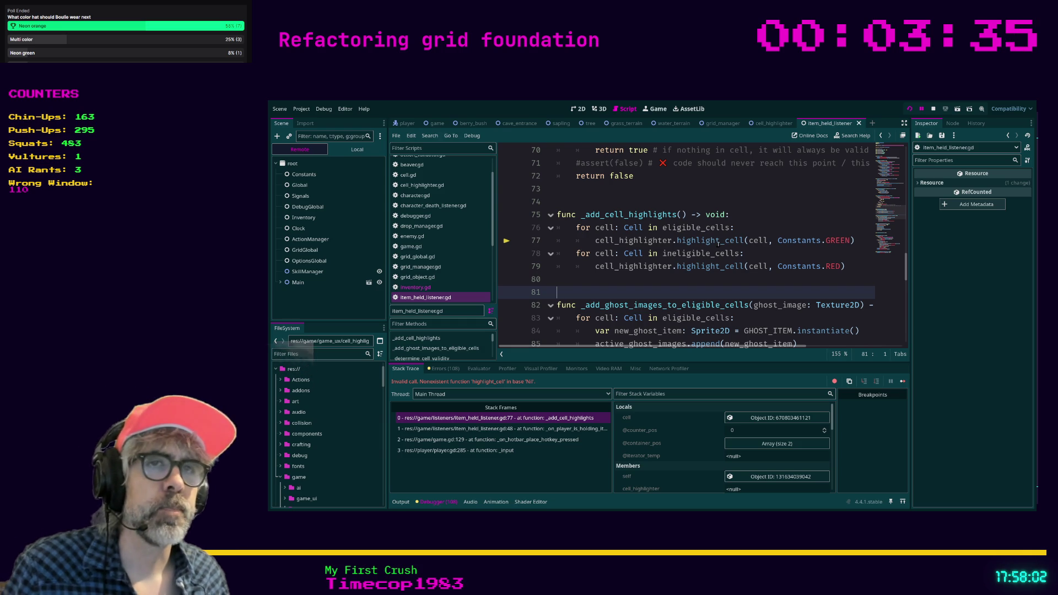
# Step: Stop the game, check ItemHeldListener's unassigned Cell Highlighter property, then switch to the game scene
pyautogui.click(934, 109)
pyautogui.click(309, 151)
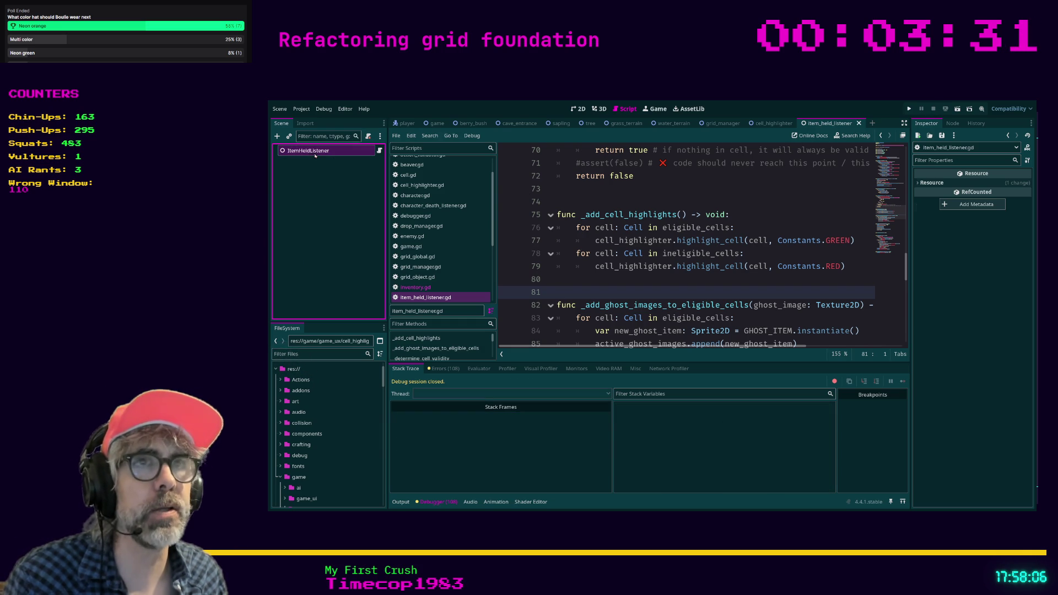
pyautogui.click(990, 186)
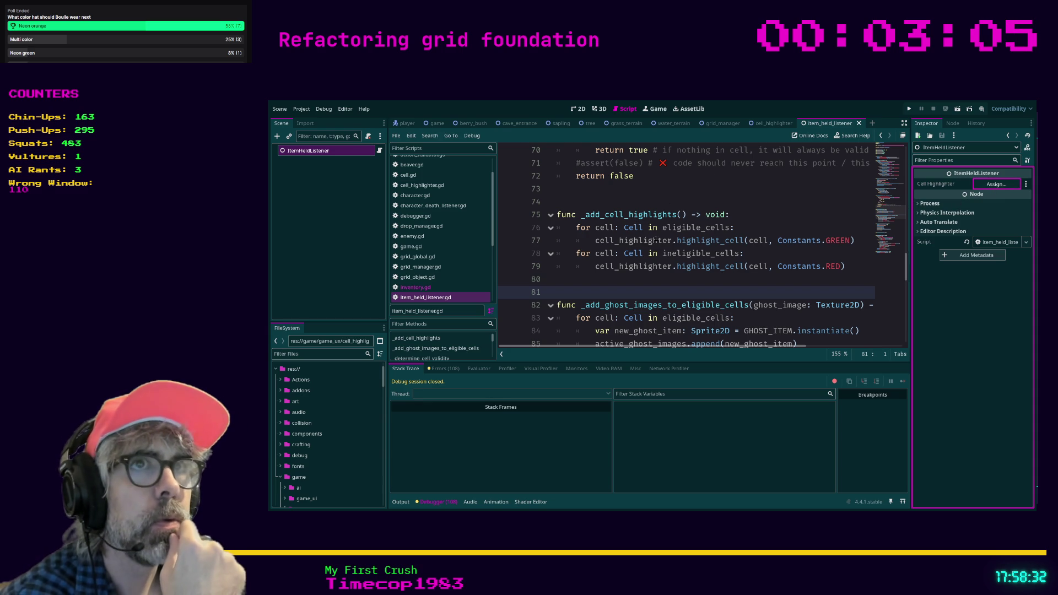
pyautogui.click(437, 123)
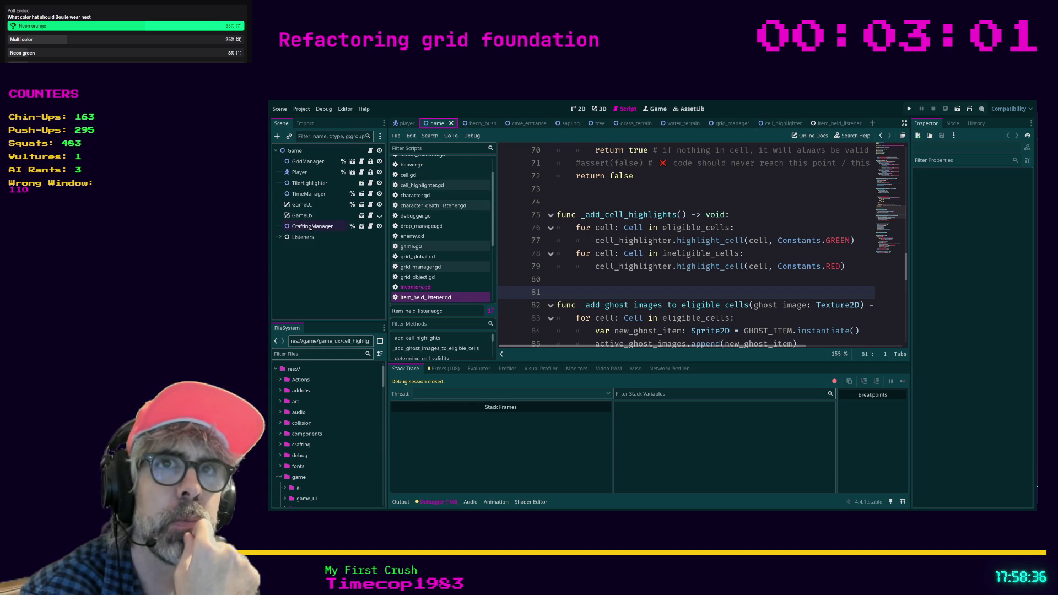
# Step: Rename the TileHighlighter node to CellHighlighter in the game scene
pyautogui.click(280, 238)
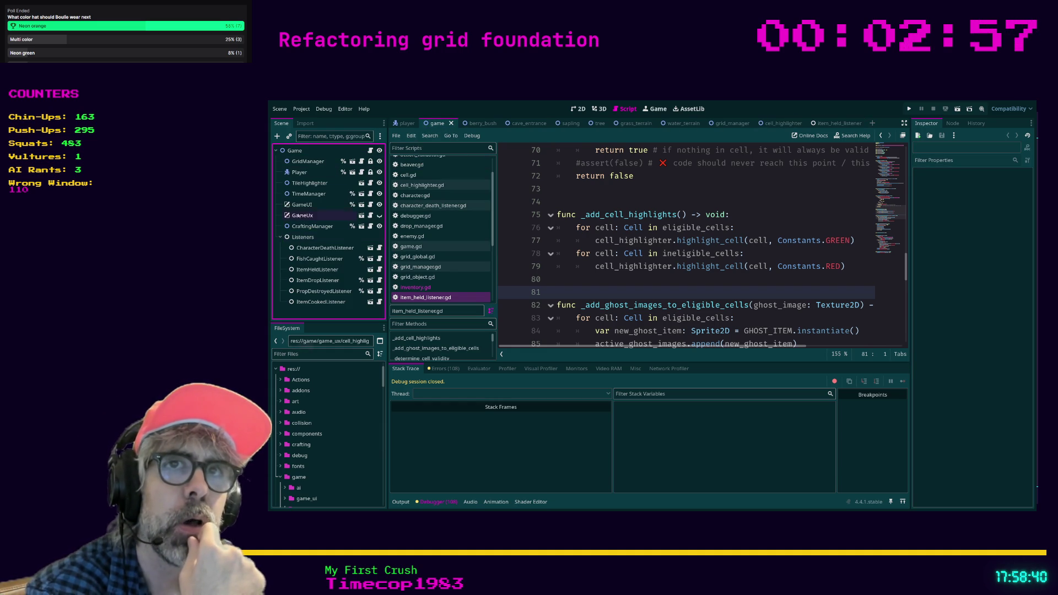
pyautogui.click(315, 184)
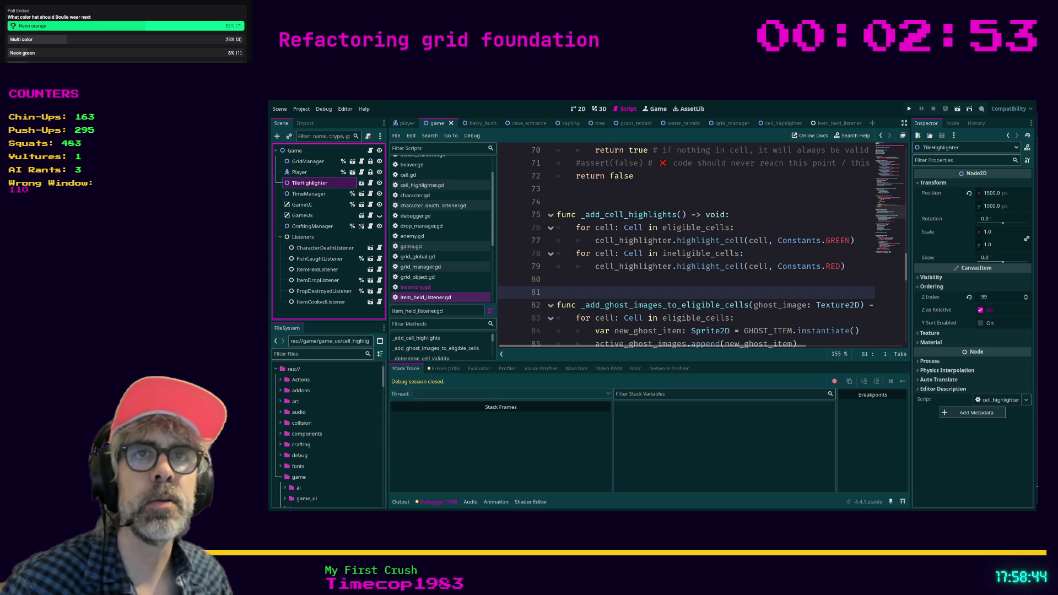
pyautogui.write('CellHighlighter')
pyautogui.press('Return')
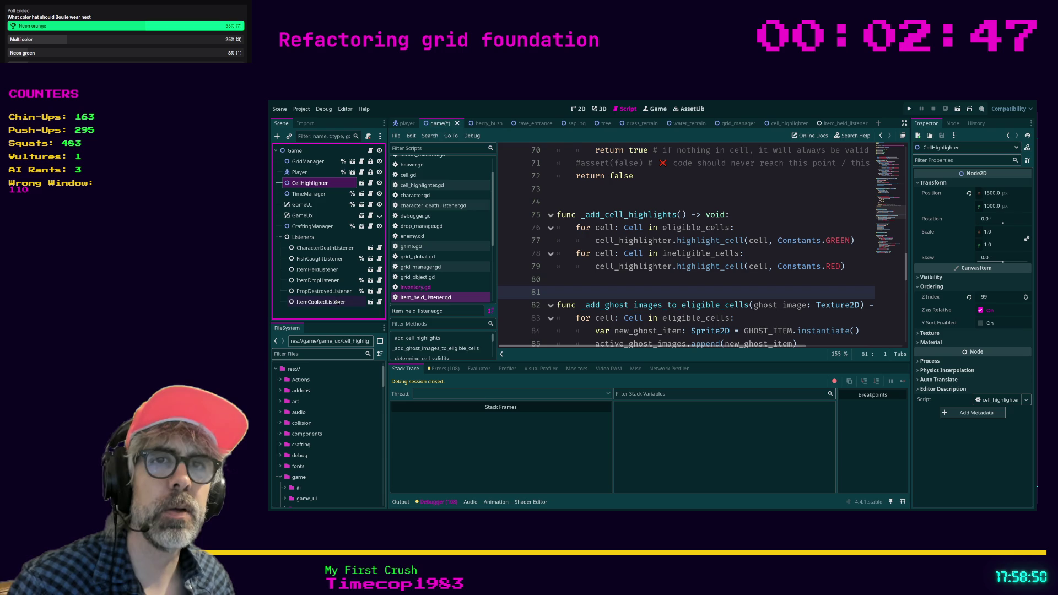
# Step: Assign the CellHighlighter node to ItemHeldListener's Cell Highlighter property and save the scene
pyautogui.click(317, 271)
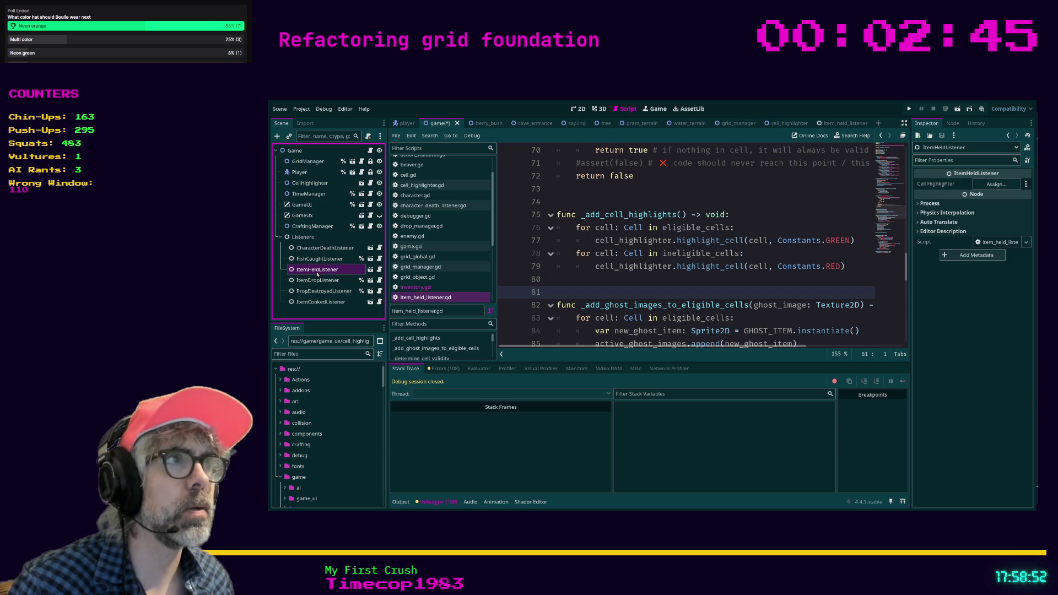
pyautogui.moveTo(310, 183)
pyautogui.mouseDown()
pyautogui.moveTo(744, 200)
pyautogui.moveTo(987, 174)
pyautogui.moveTo(993, 186)
pyautogui.mouseUp()
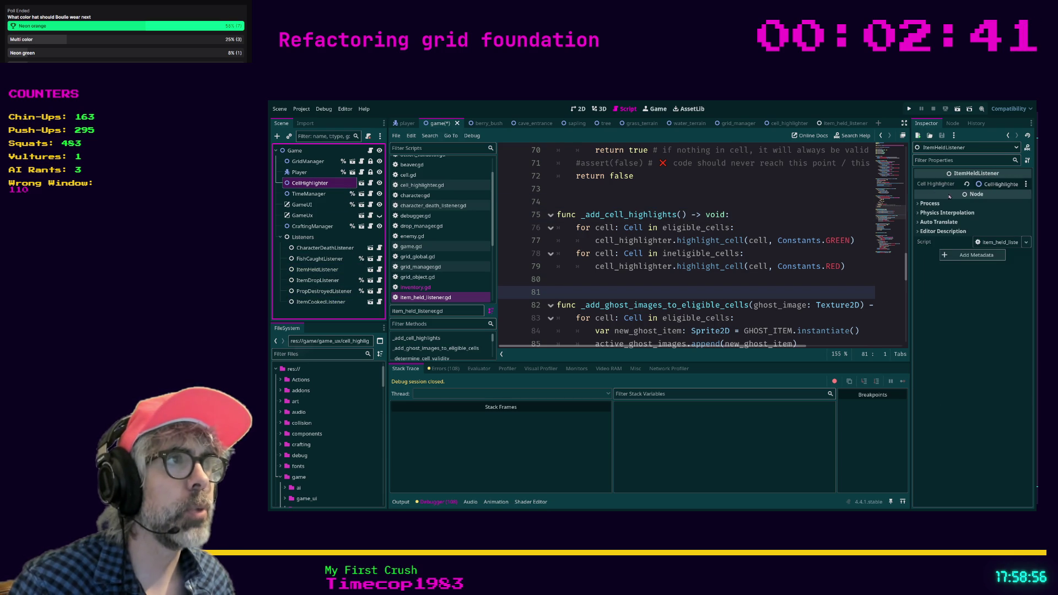
pyautogui.click(833, 219)
pyautogui.hotkey('ctrl', 's')
# Step: Check the TimeManager and CellHighlighter nodes, then run the project to test
pyautogui.click(307, 193)
pyautogui.click(307, 183)
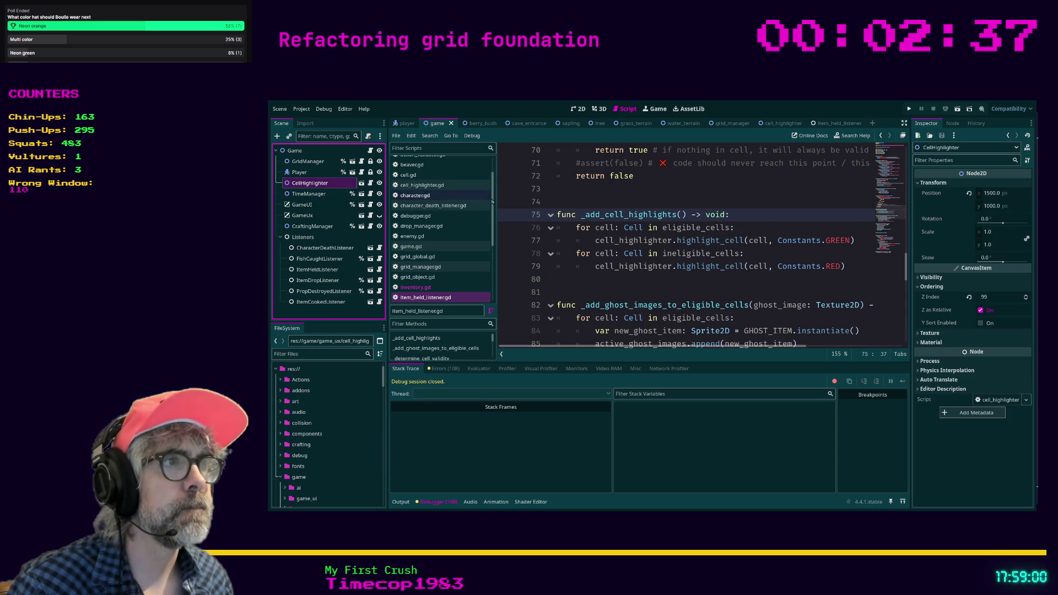
pyautogui.click(732, 201)
pyautogui.press('F5')
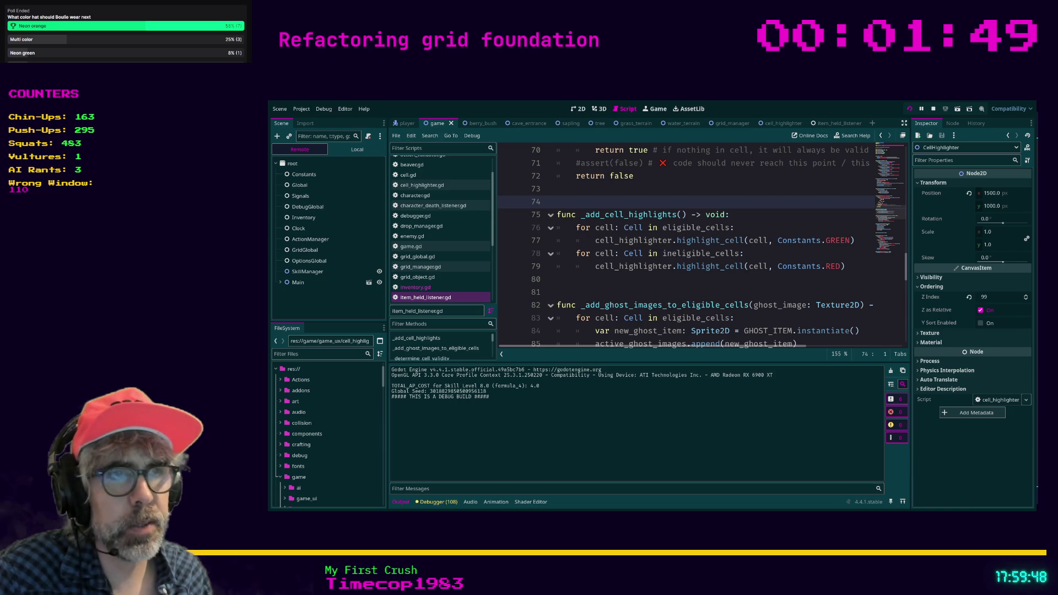
# Step: Hold the hotbar slot 2 item in-game, reproducing the inhabited_cell_id error at line 37
pyautogui.press('2')
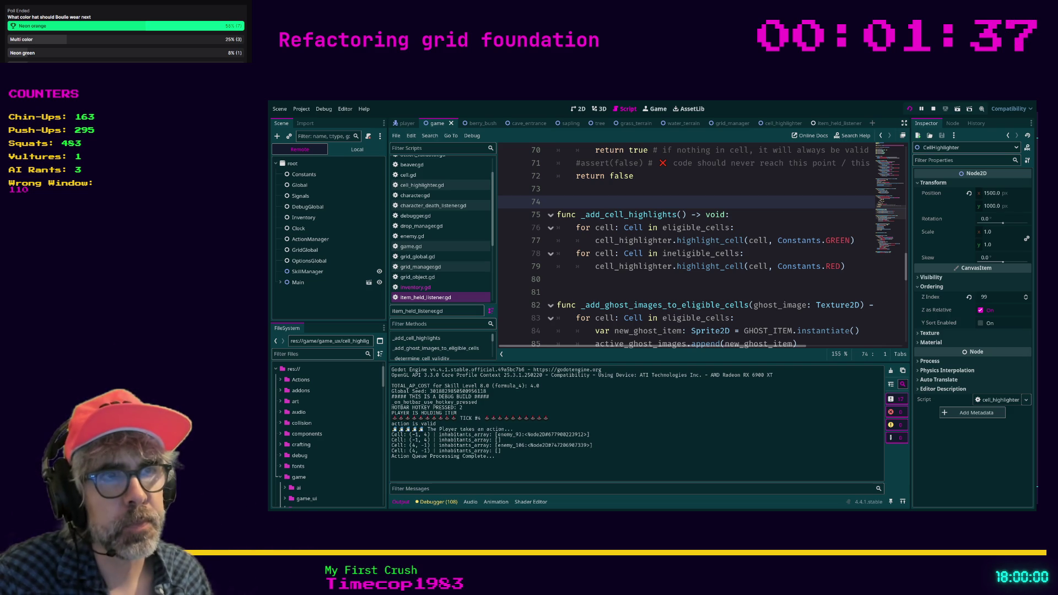
pyautogui.press('2')
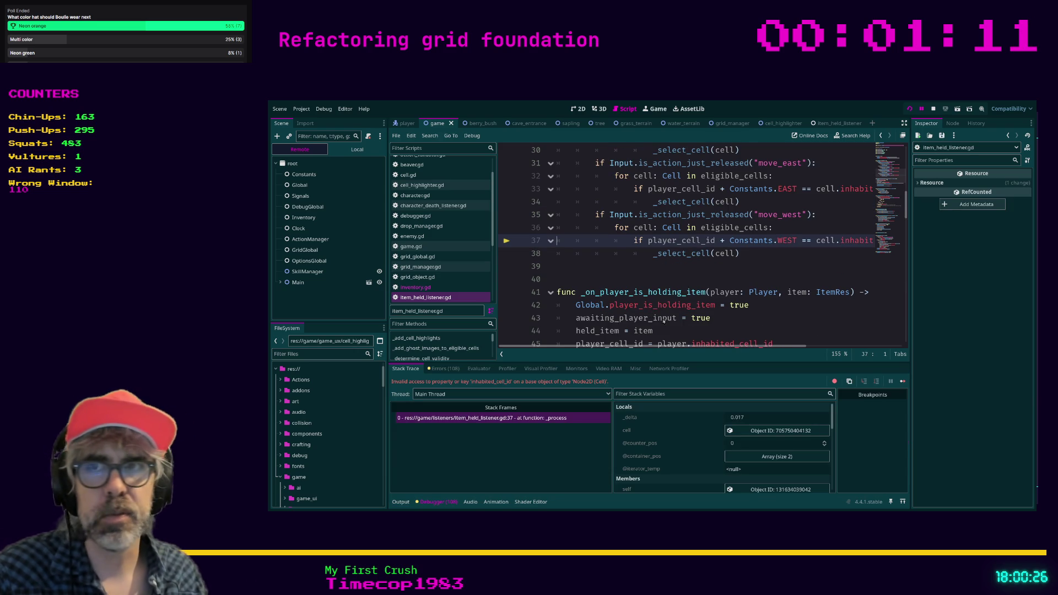
pyautogui.click(626, 272)
pyautogui.hotkey('ctrl', 'space')
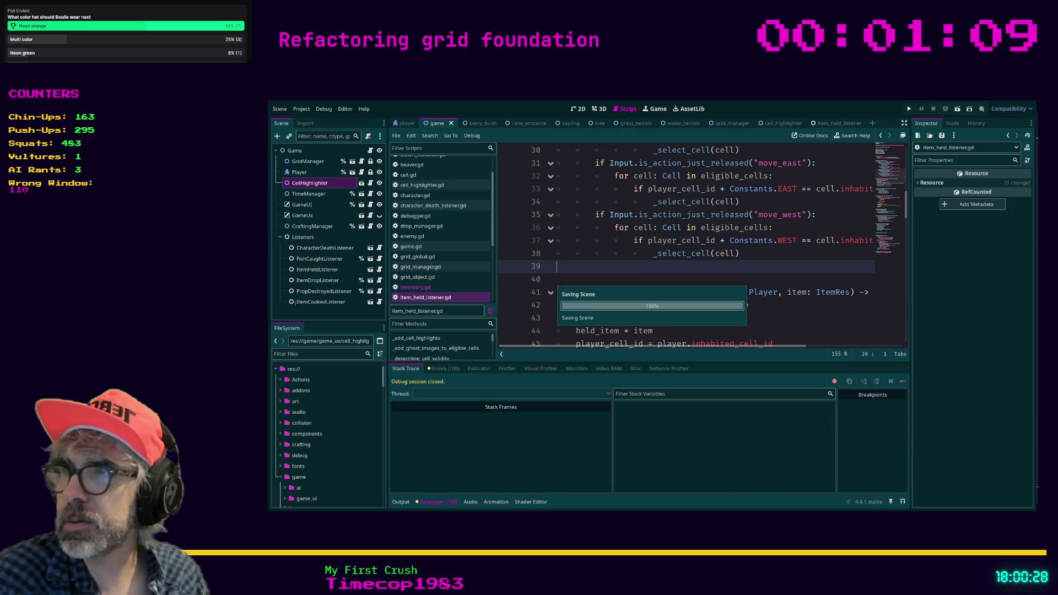
# Step: Relaunch the game, craft a Cauldron from the Crafting panel, and move its placement north
pyautogui.press('F5')
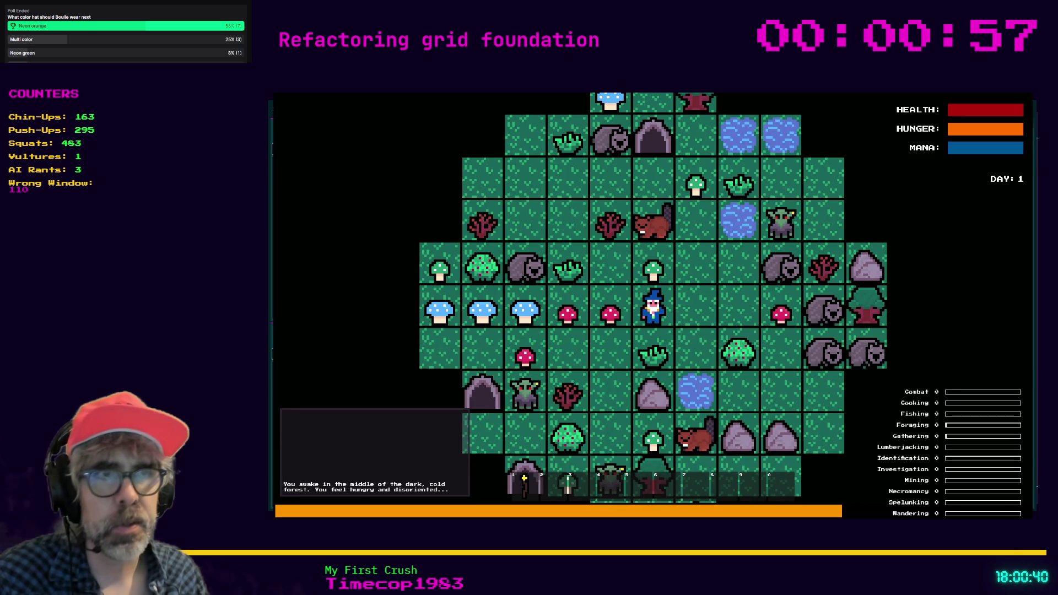
pyautogui.press('Right')
pyautogui.press('c')
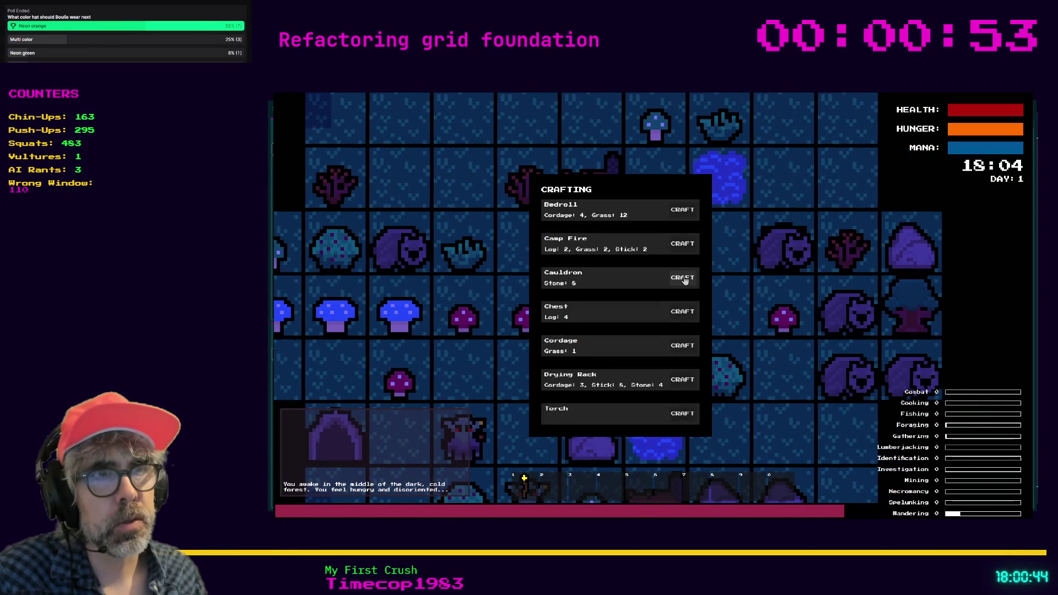
pyautogui.click(683, 278)
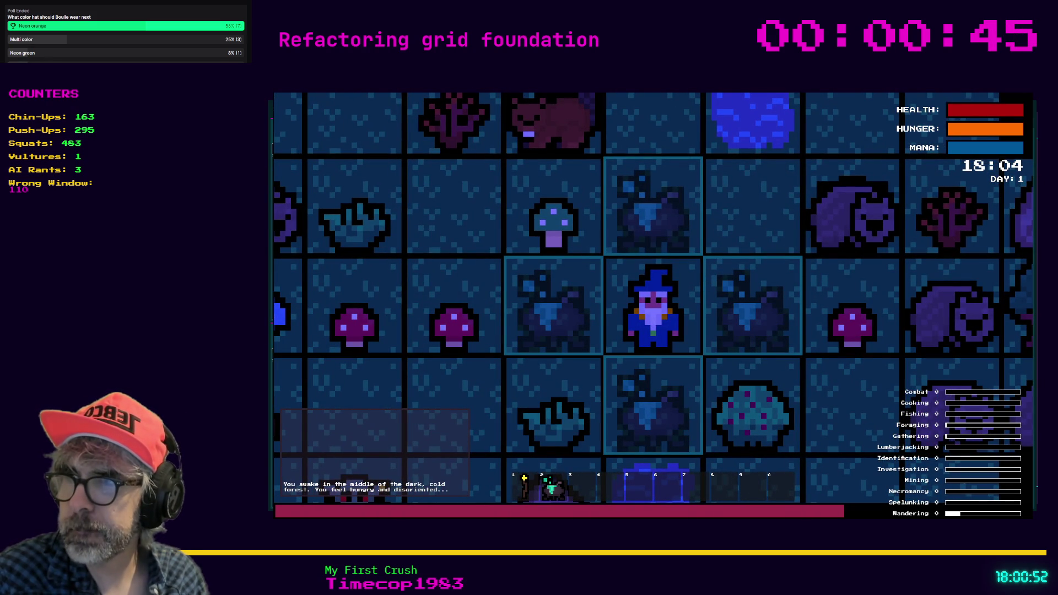
pyautogui.press('Up')
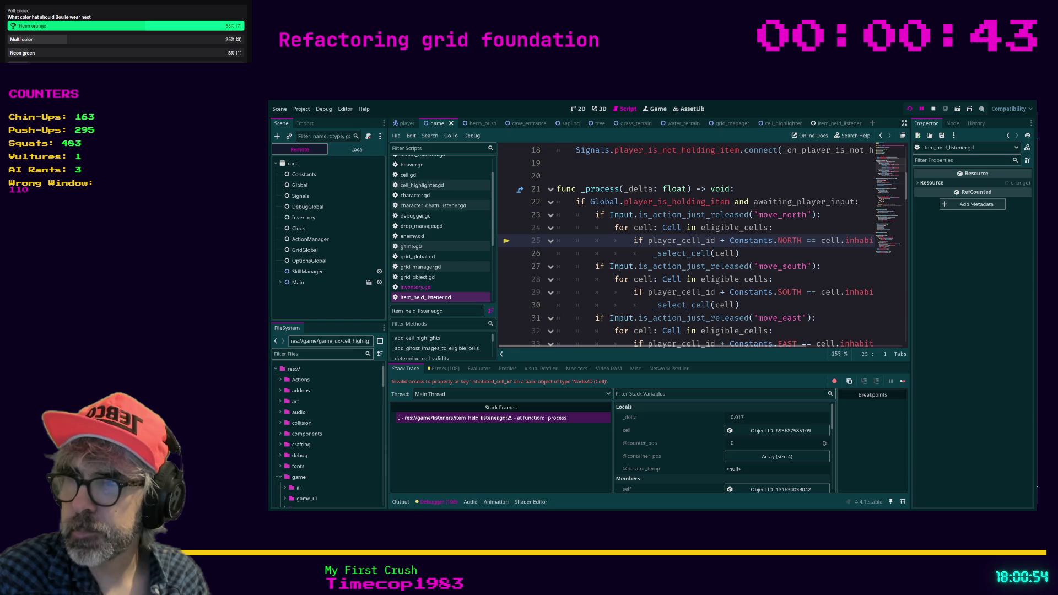
pyautogui.click(575, 305)
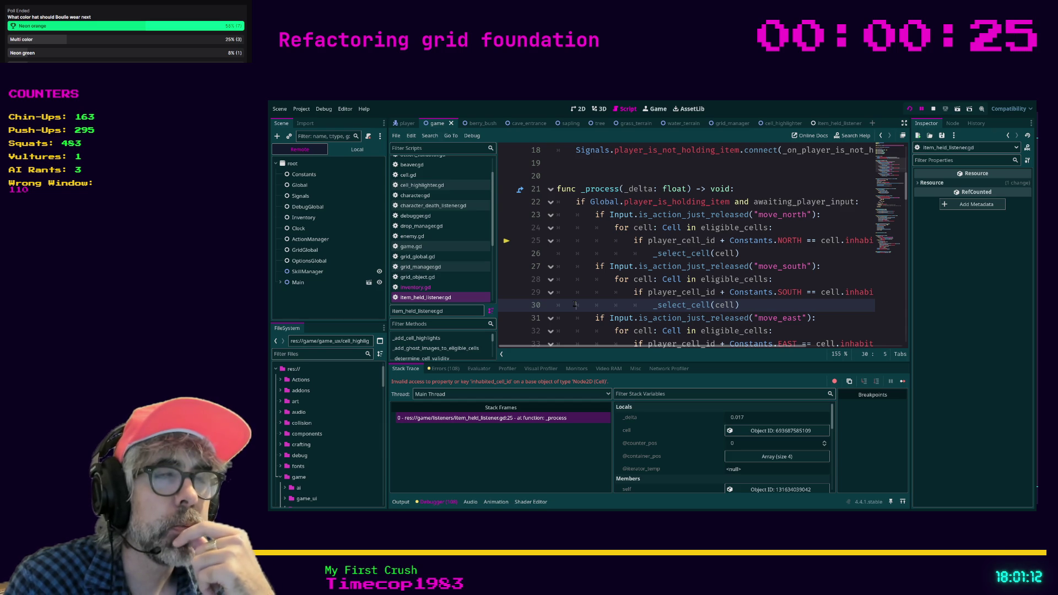
pyautogui.click(736, 253)
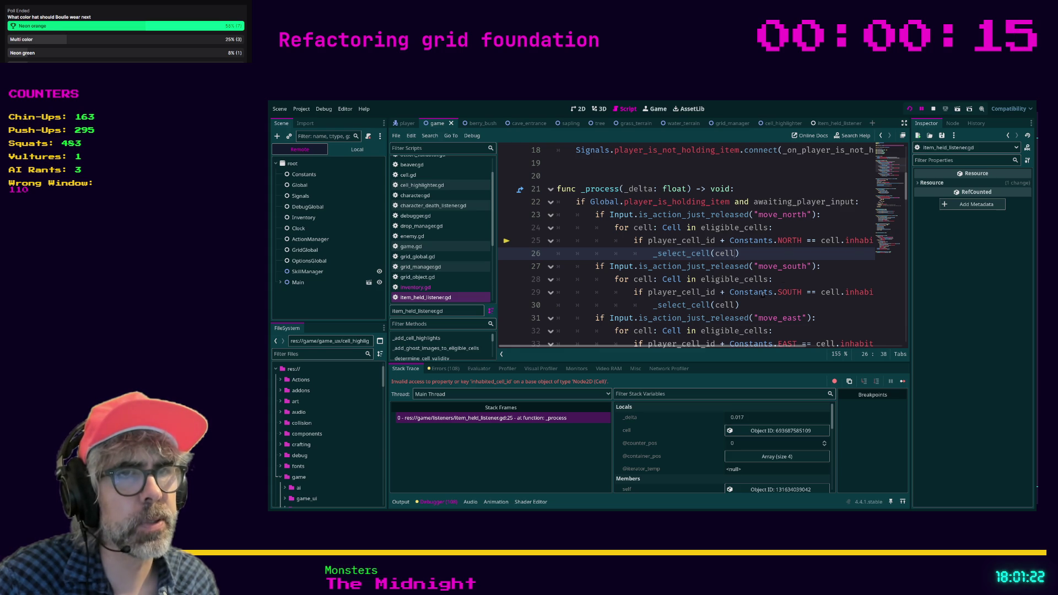
pyautogui.scroll(-2, 695, 438)
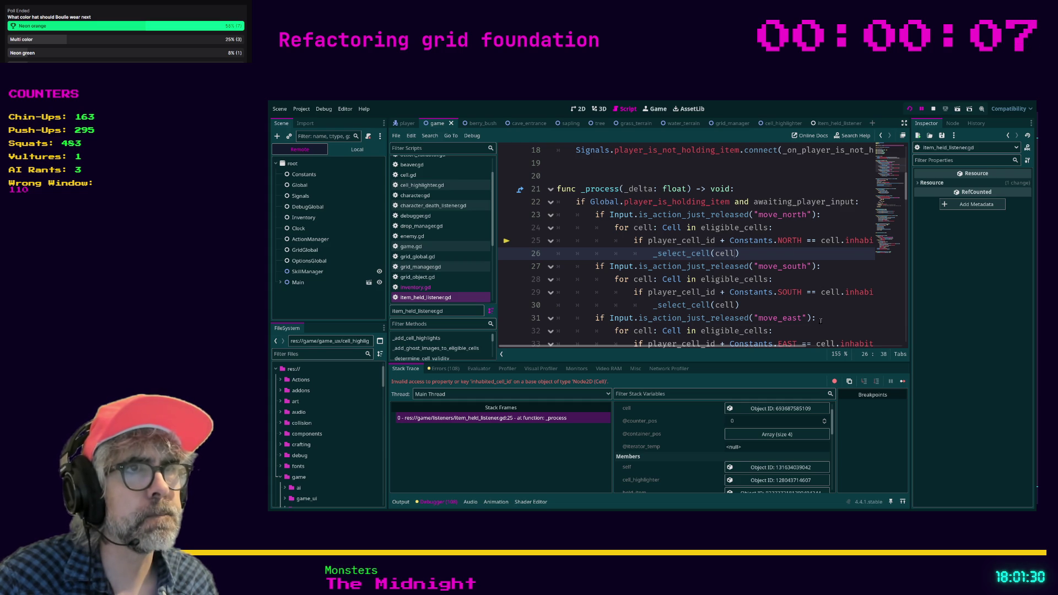
pyautogui.click(556, 419)
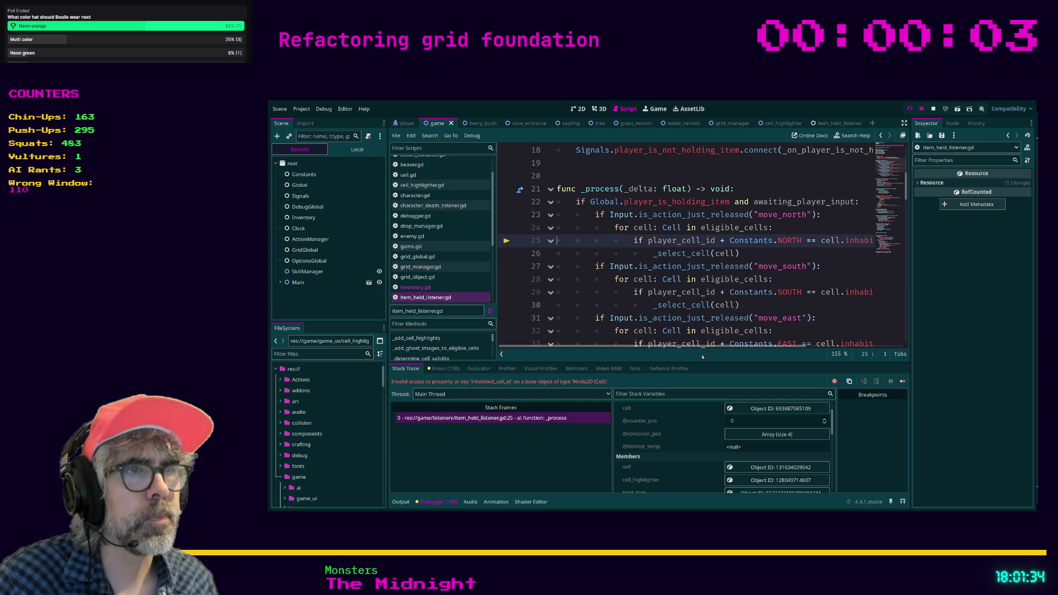
pyautogui.moveTo(699, 347); pyautogui.dragTo(772, 347)
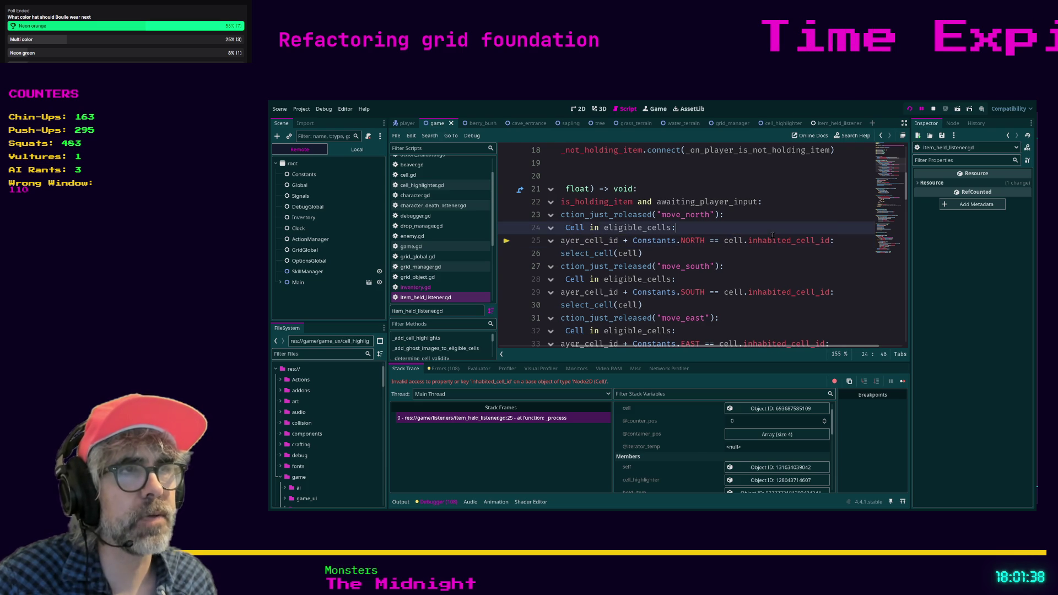
# Step: Replace inhabited_cell_id with grid_coordinates on lines 25, 29, 33 and 37
pyautogui.moveTo(778, 240); pyautogui.dragTo(830, 240)
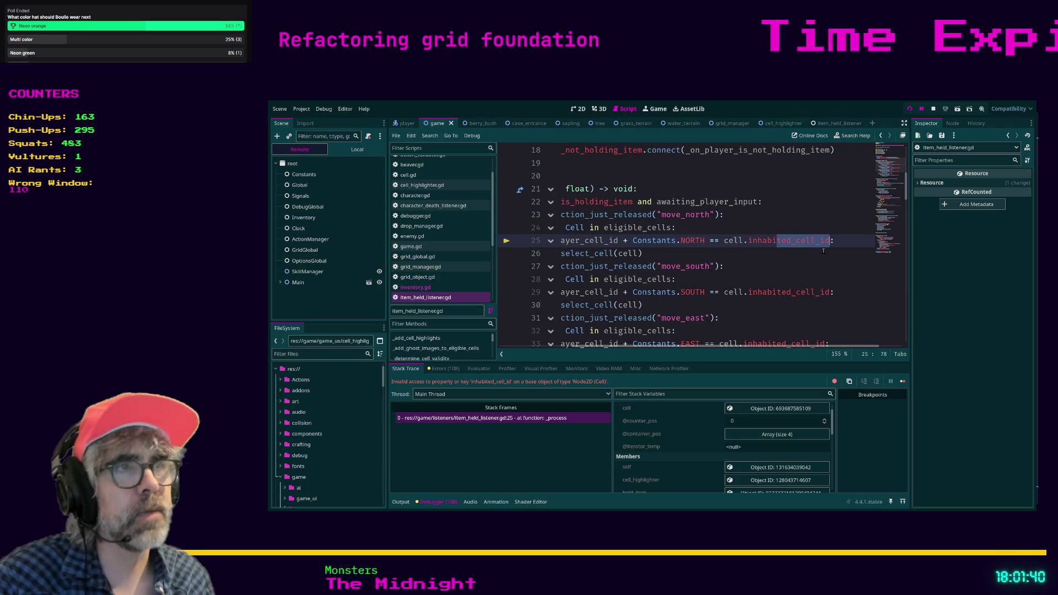
pyautogui.press('BackSpace')
pyautogui.press('BackSpace')
pyautogui.press('BackSpace')
pyautogui.press('BackSpace')
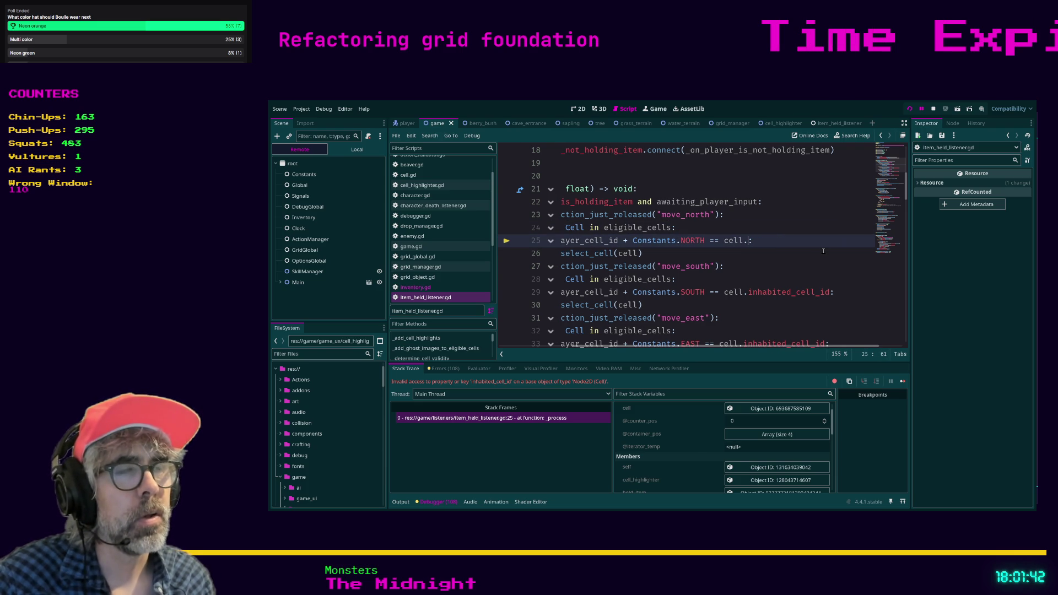
pyautogui.write('g')
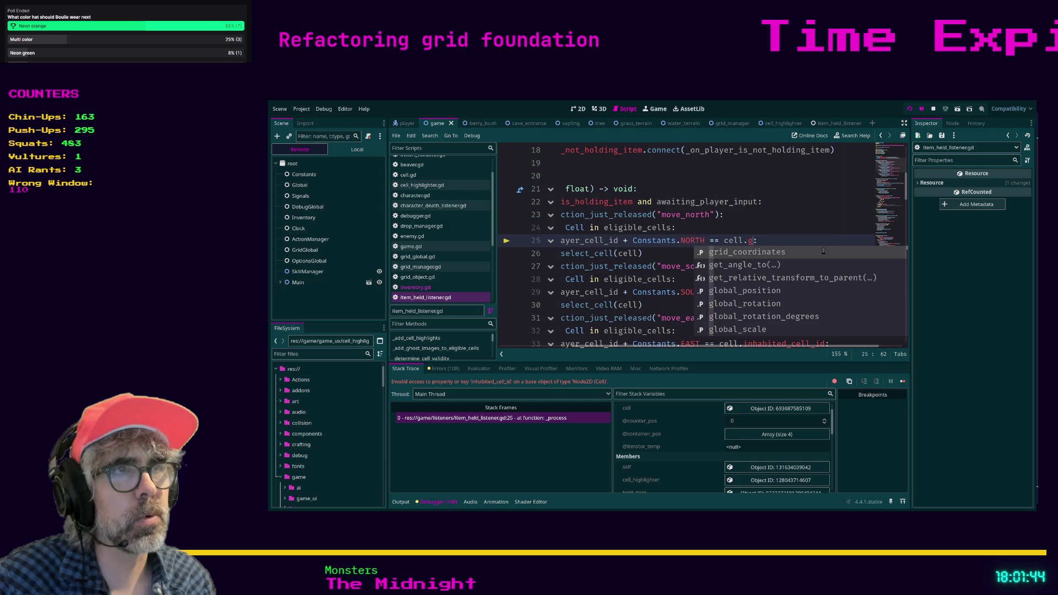
pyautogui.press('Return')
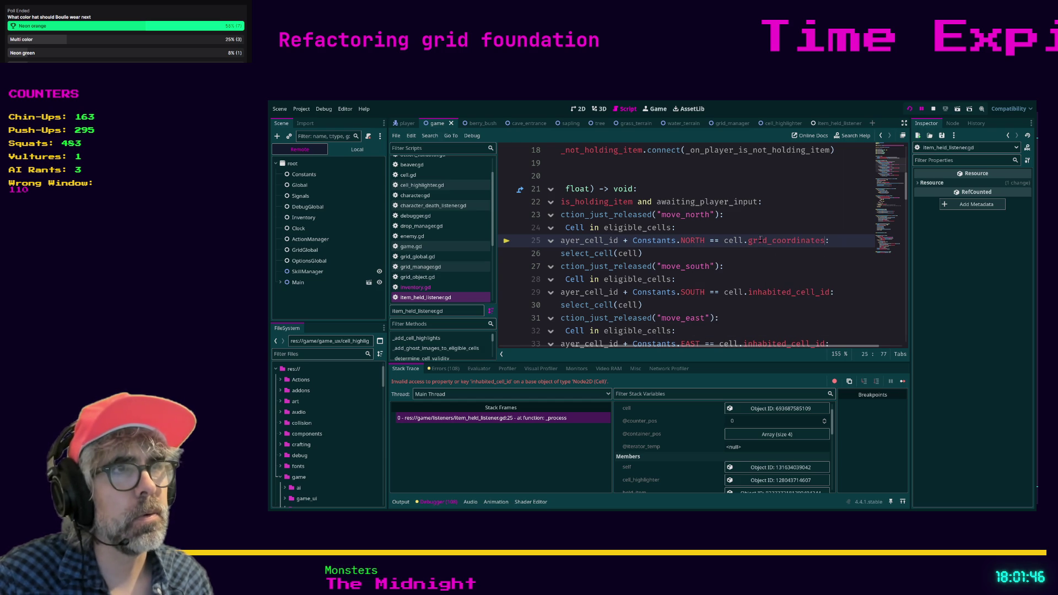
pyautogui.doubleClick(780, 294)
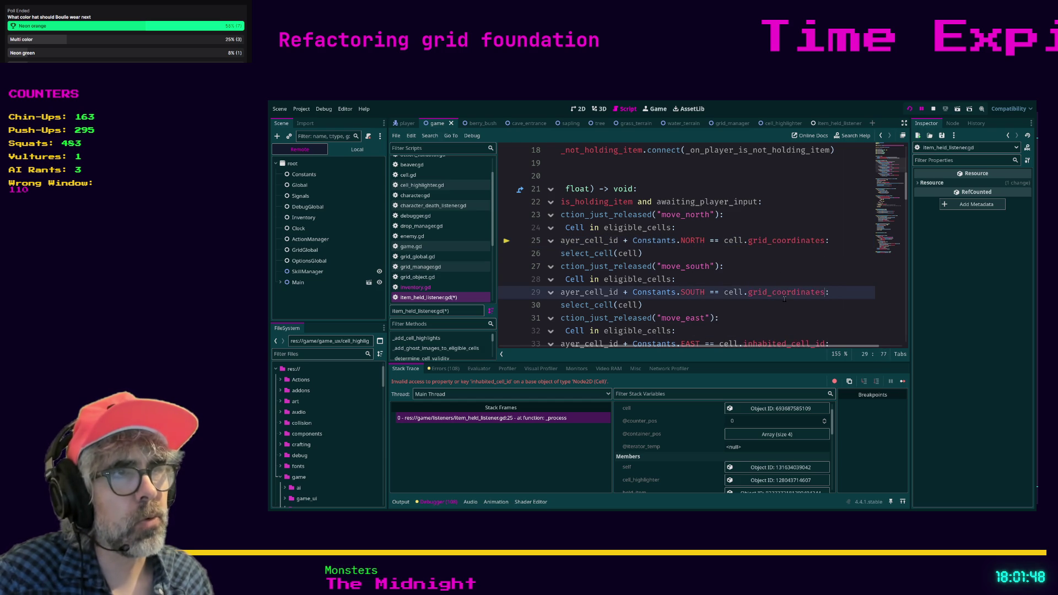
pyautogui.write('grid_coordinates')
pyautogui.scroll(-1, 785, 300)
pyautogui.doubleClick(784, 305)
pyautogui.write('grid_coordinates')
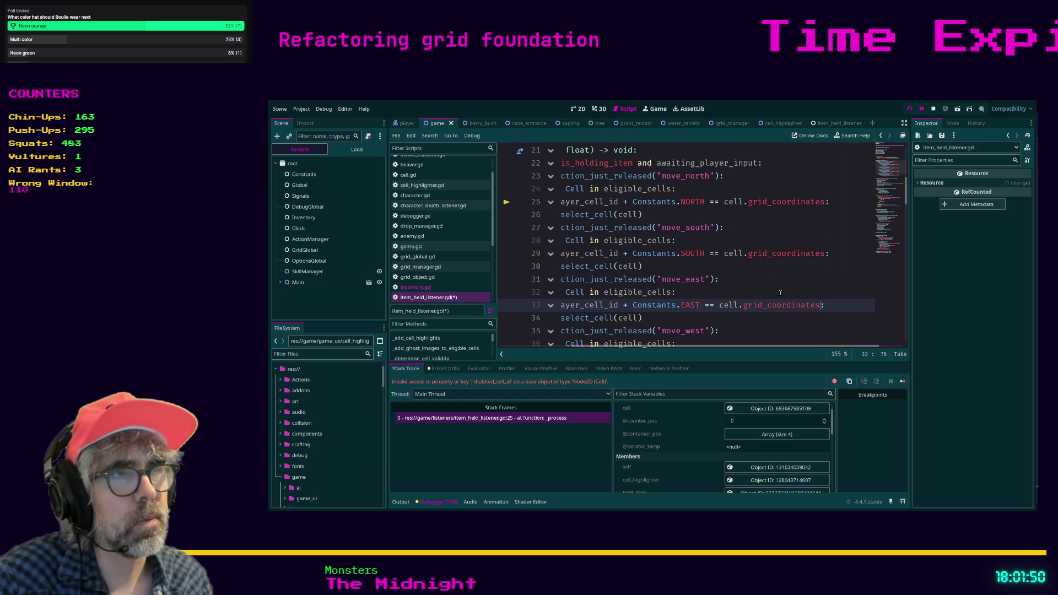
pyautogui.press('Up')
pyautogui.scroll(-2, 766, 303)
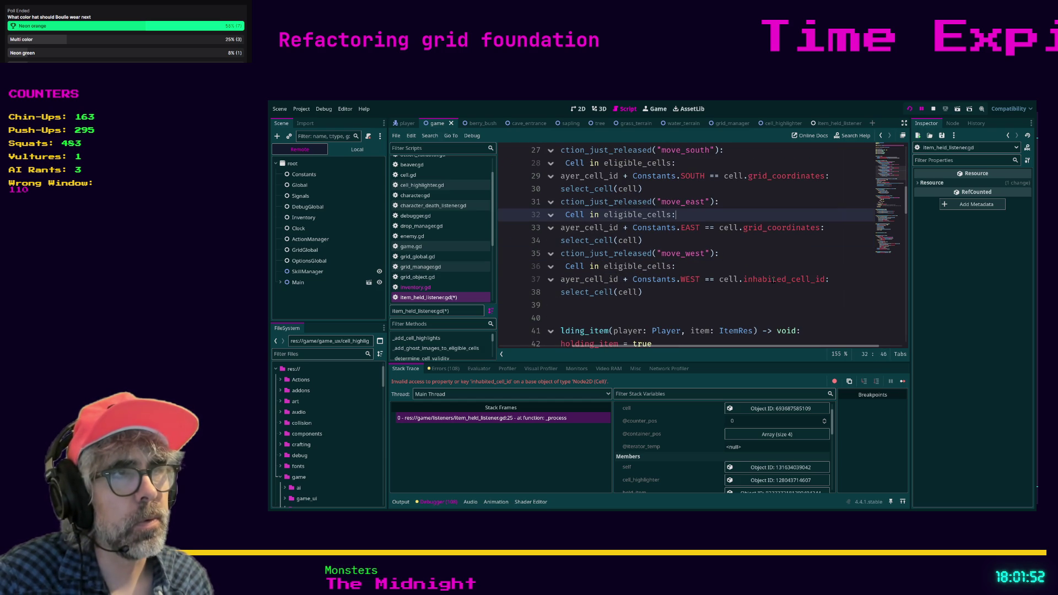
pyautogui.doubleClick(774, 280)
pyautogui.write('grid_coordinates')
# Step: Save the script and relaunch the game with F5
pyautogui.click(771, 305)
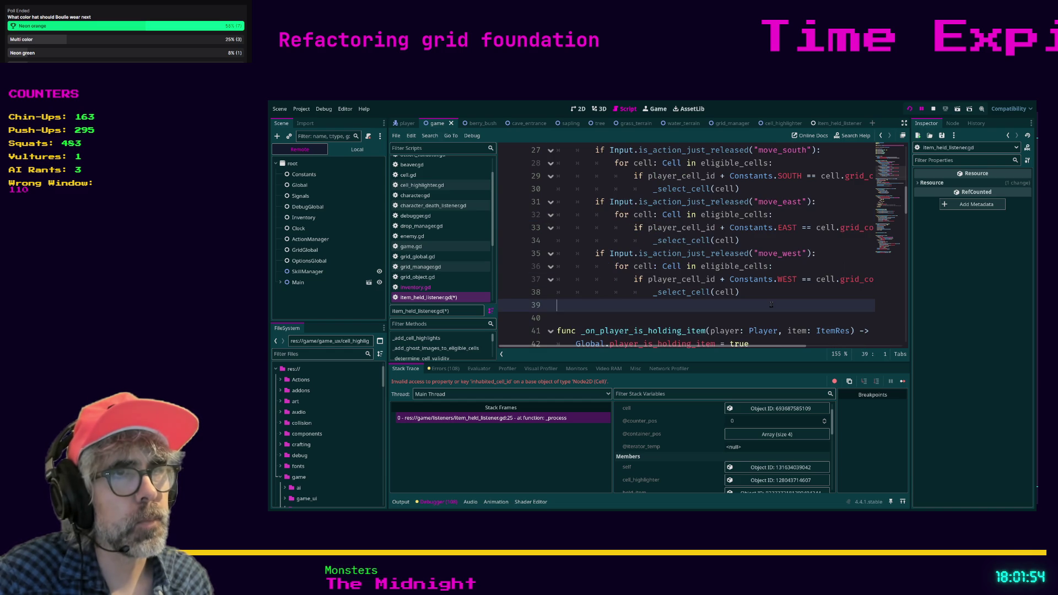
pyautogui.scroll(-2, 771, 305)
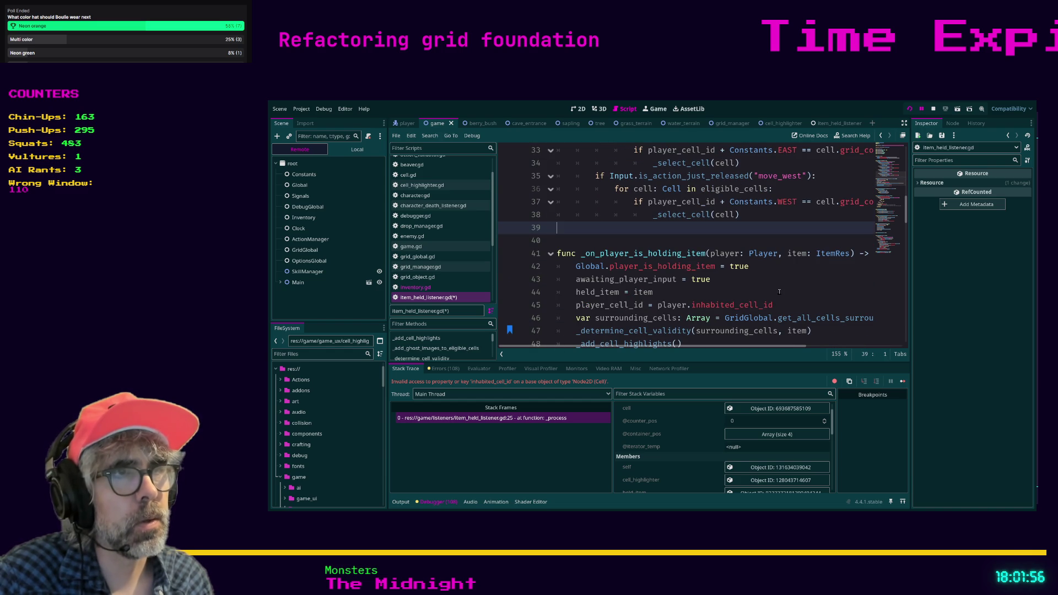
pyautogui.click(769, 282)
pyautogui.hotkey('ctrl', 's')
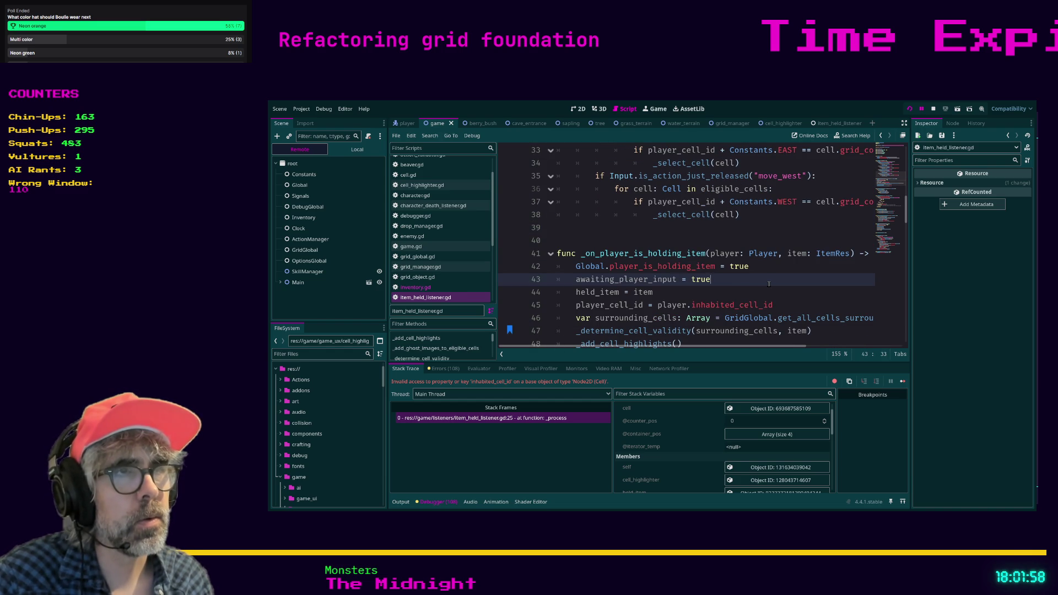
pyautogui.press('F5')
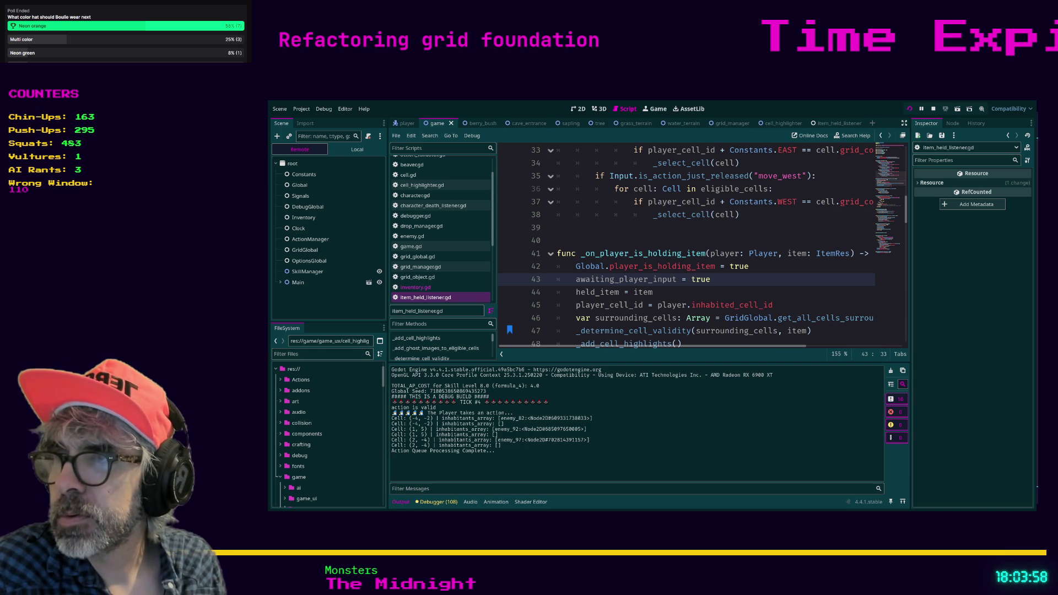
# Step: Bring the running game window back into view
pyautogui.press('F5')
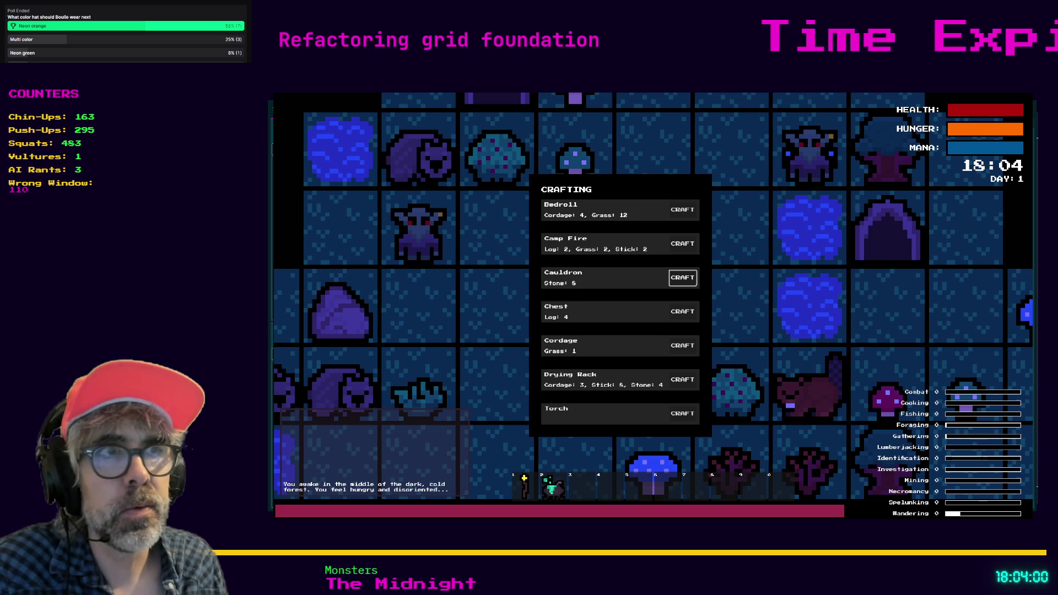
# Step: Close the Crafting panel, hold the cauldron and place it on a grid tile
pyautogui.click(748, 302)
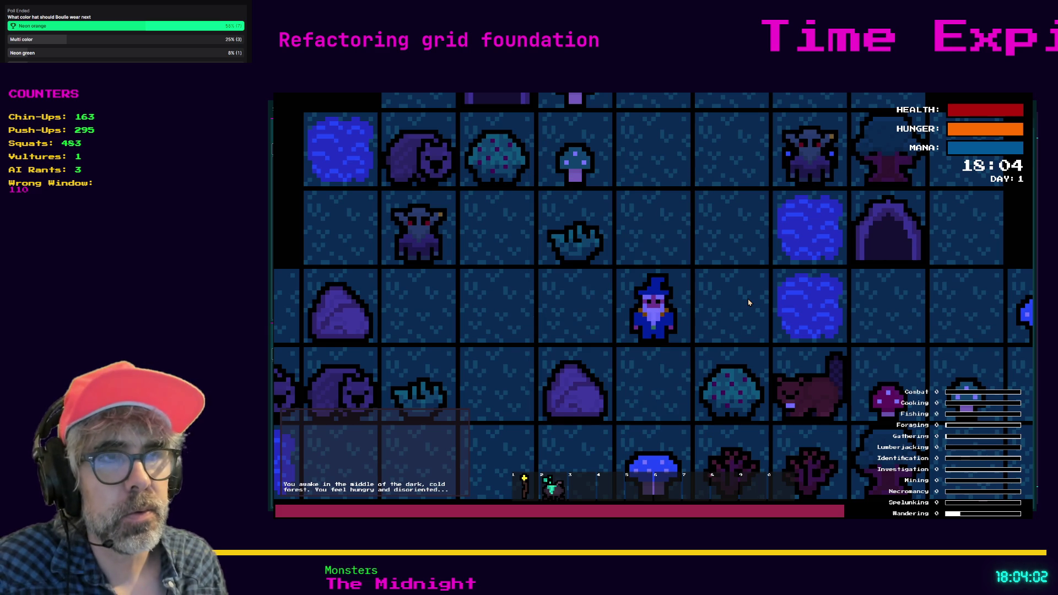
pyautogui.click(749, 302)
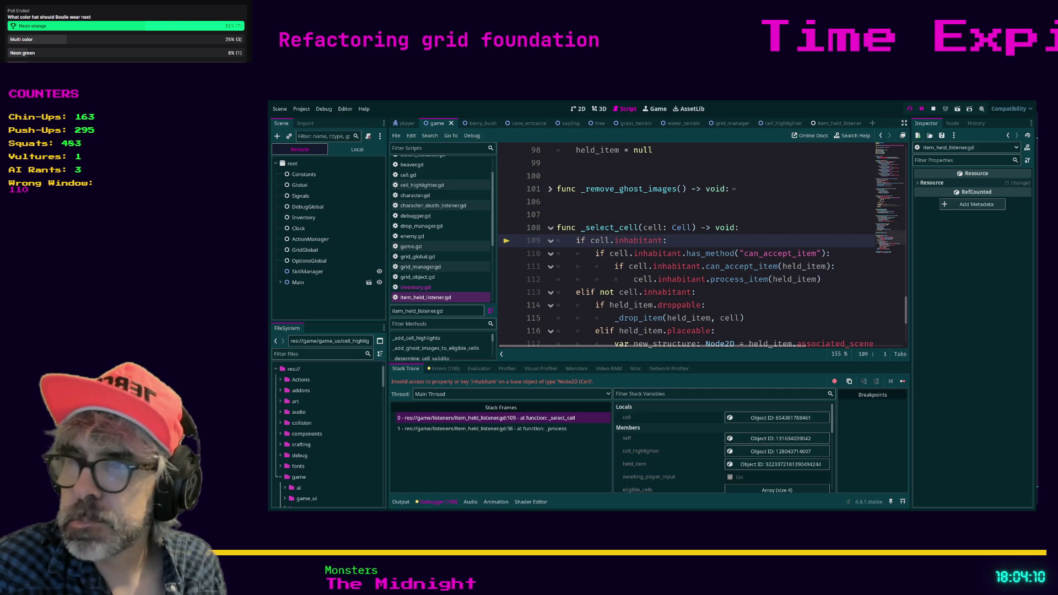
pyautogui.click(594, 277)
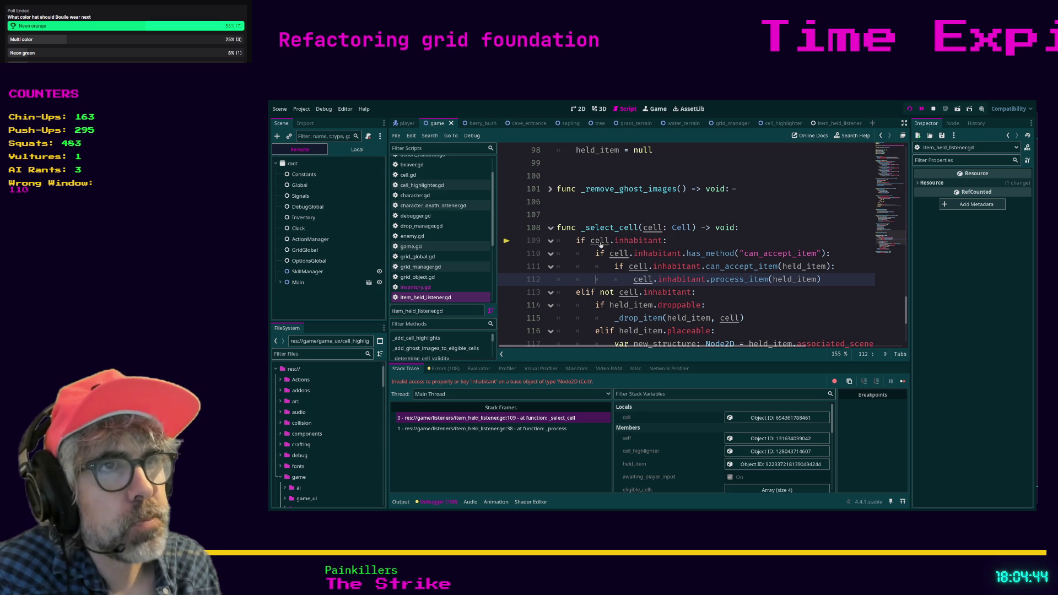
pyautogui.click(630, 240)
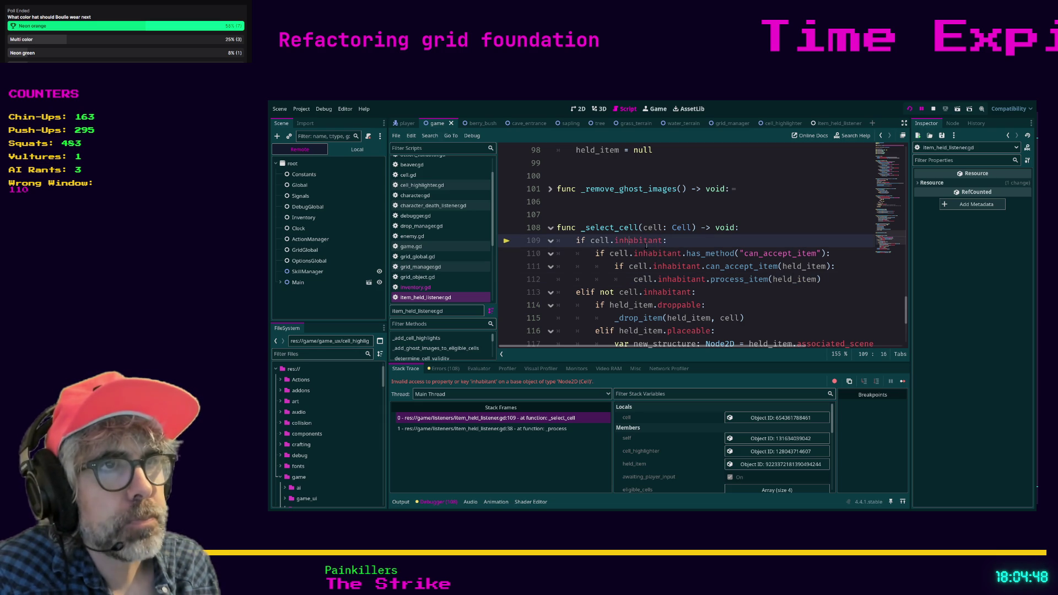
pyautogui.doubleClick(647, 243)
pyautogui.press('Right')
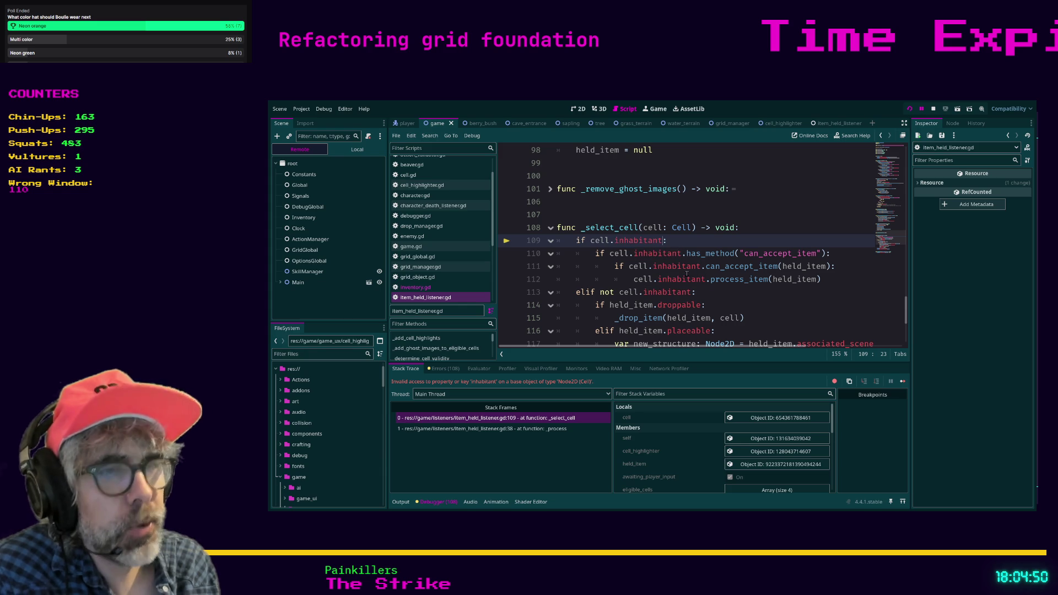
# Step: Change line 109 to cell.inhabitants_array, save, and start replacing inhabitant on line 110 with priority
pyautogui.write('s_array')
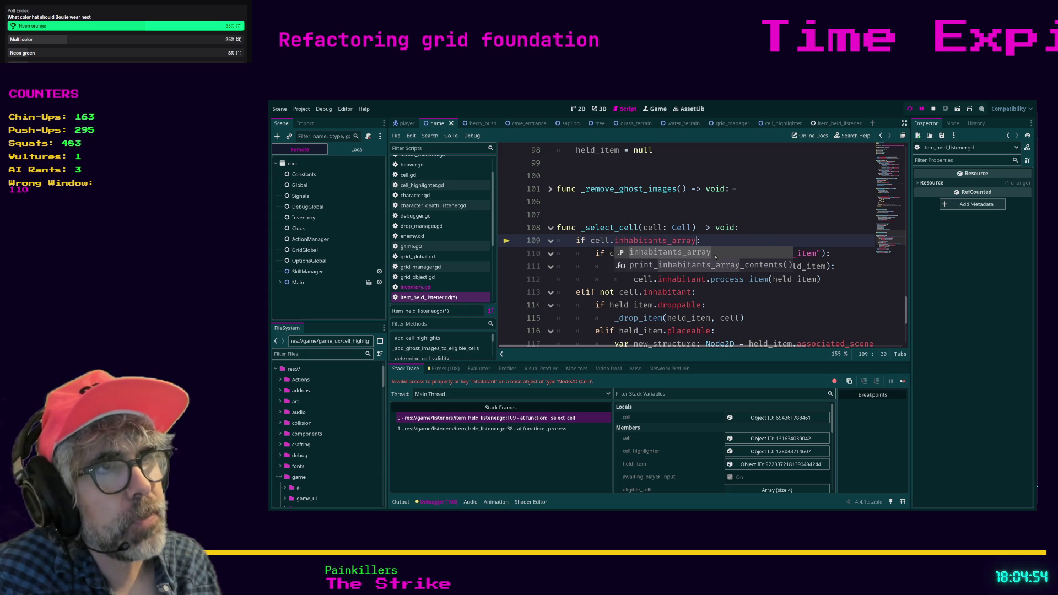
pyautogui.press('Escape')
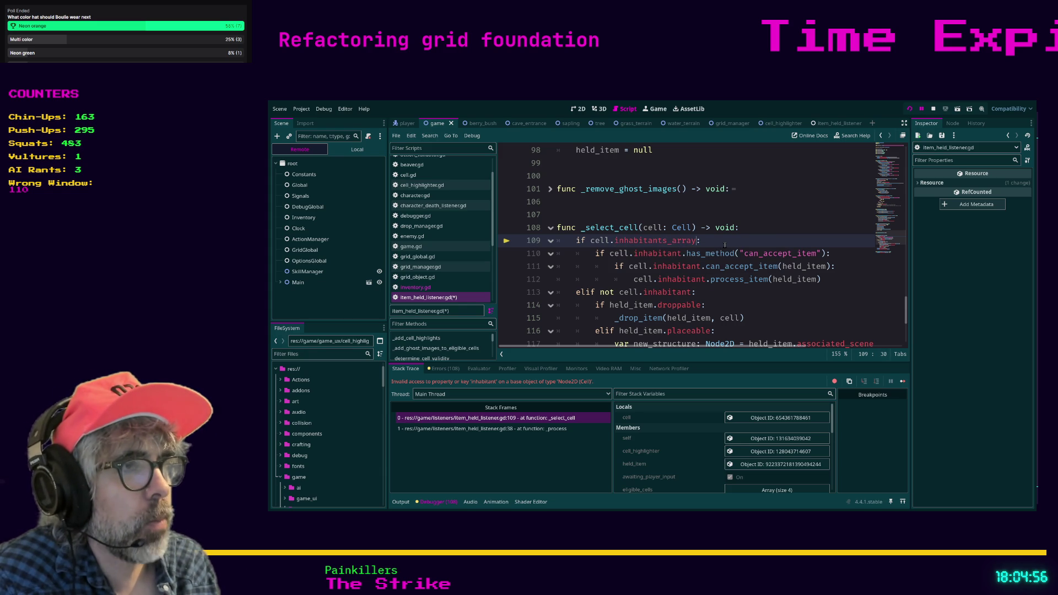
pyautogui.press('End')
pyautogui.hotkey('ctrl', 's')
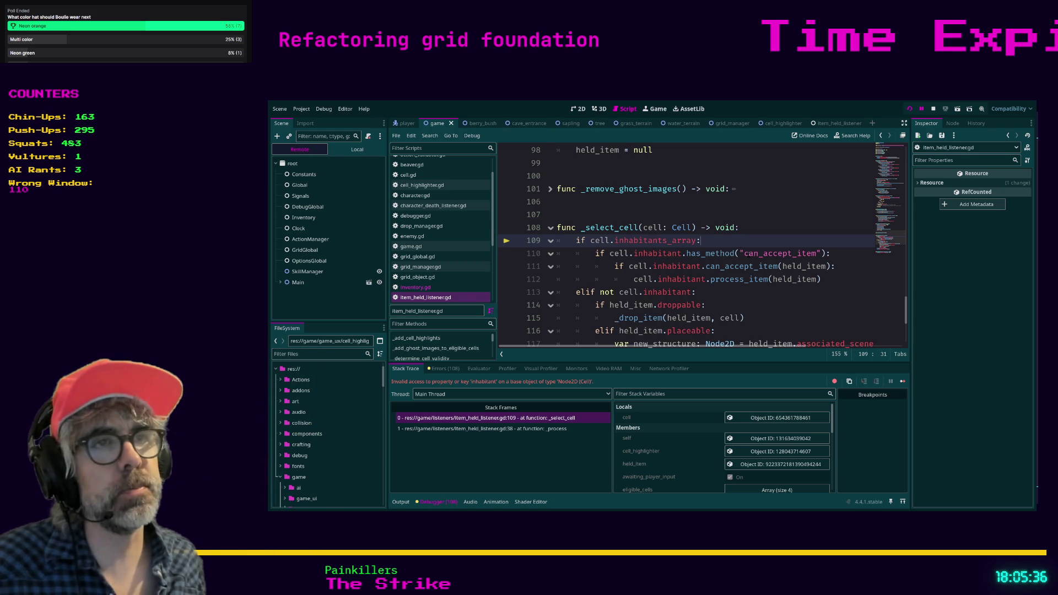
pyautogui.doubleClick(658, 253)
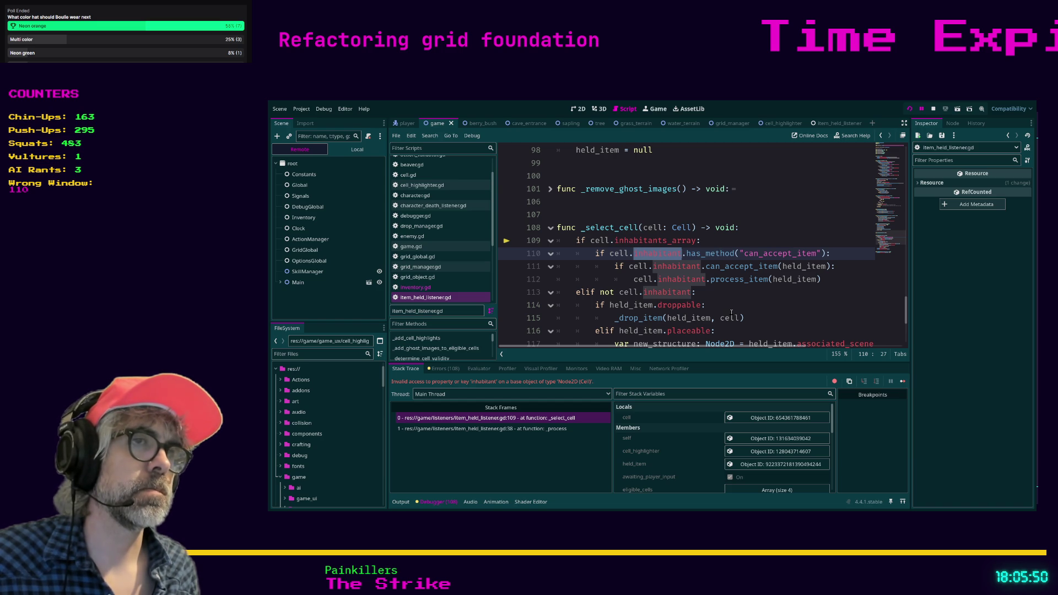
pyautogui.write('priority')
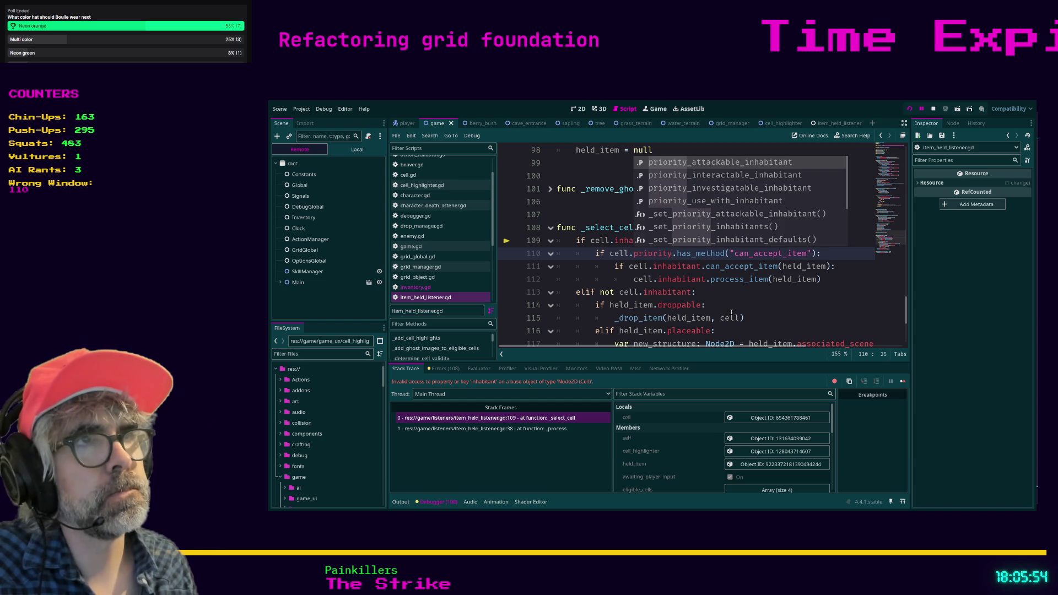
# Step: Complete line 110 to cell.priority_use_with_inhabitant from the suggestions
pyautogui.press('Down')
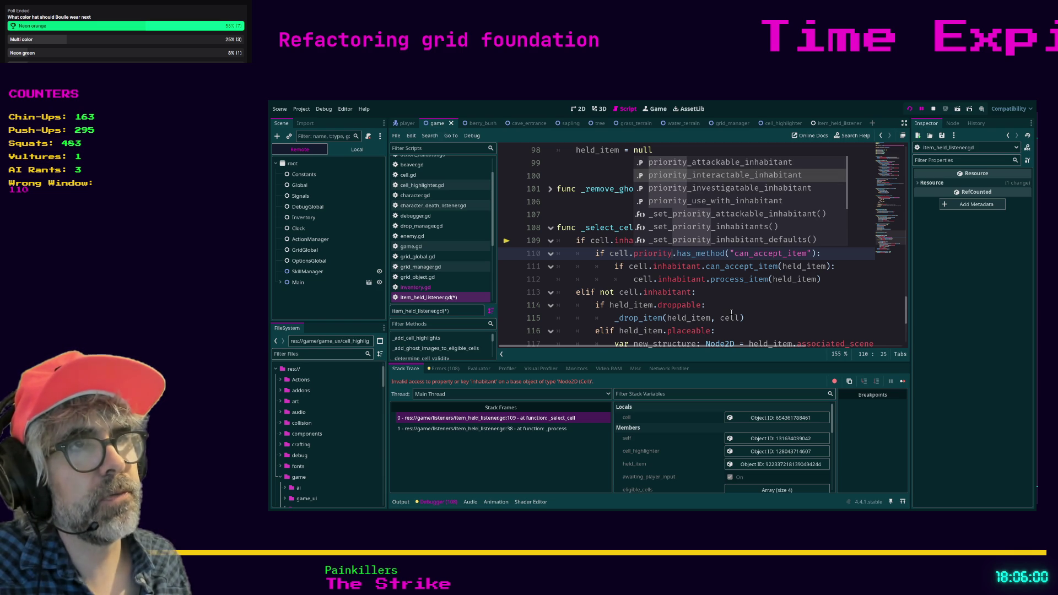
pyautogui.press('Down')
pyautogui.press('Down')
pyautogui.press('Return')
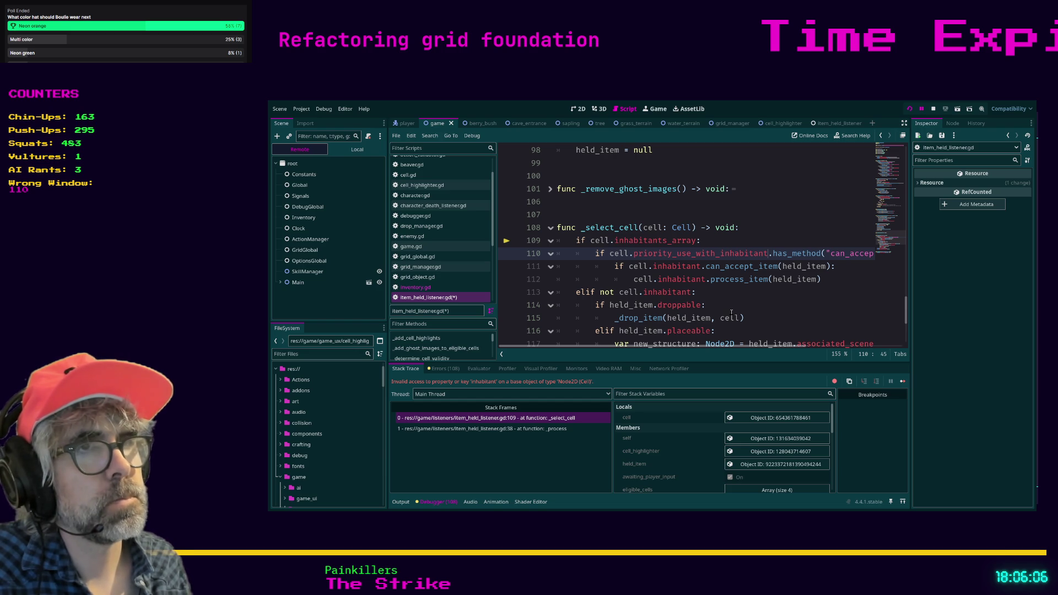
# Step: Copy priority_use_with_inhabitant over inhabitant on line 111
pyautogui.press('Down')
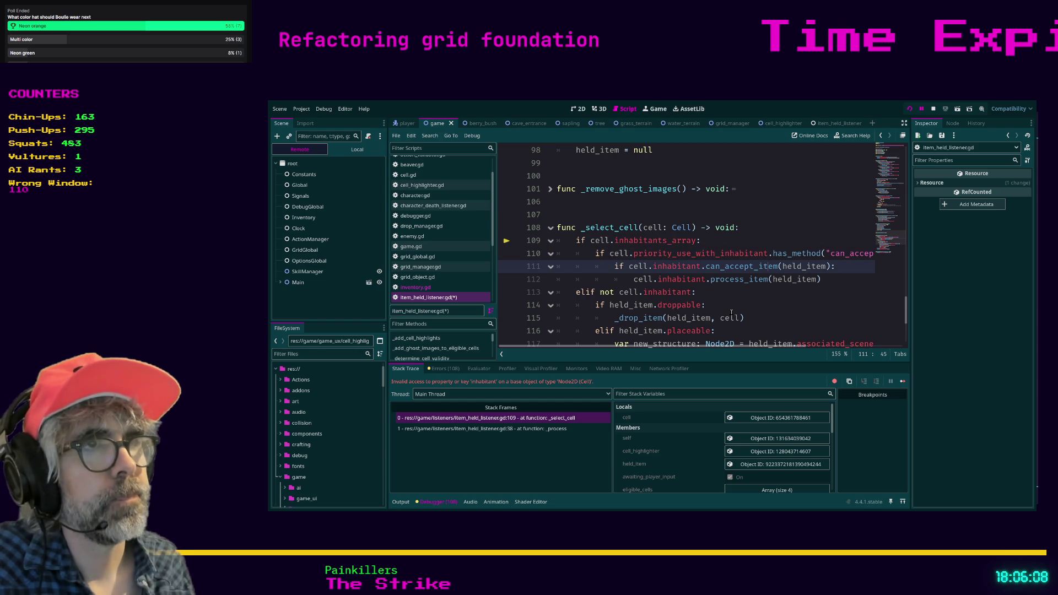
pyautogui.press('Left')
pyautogui.press('Left')
pyautogui.press('Left')
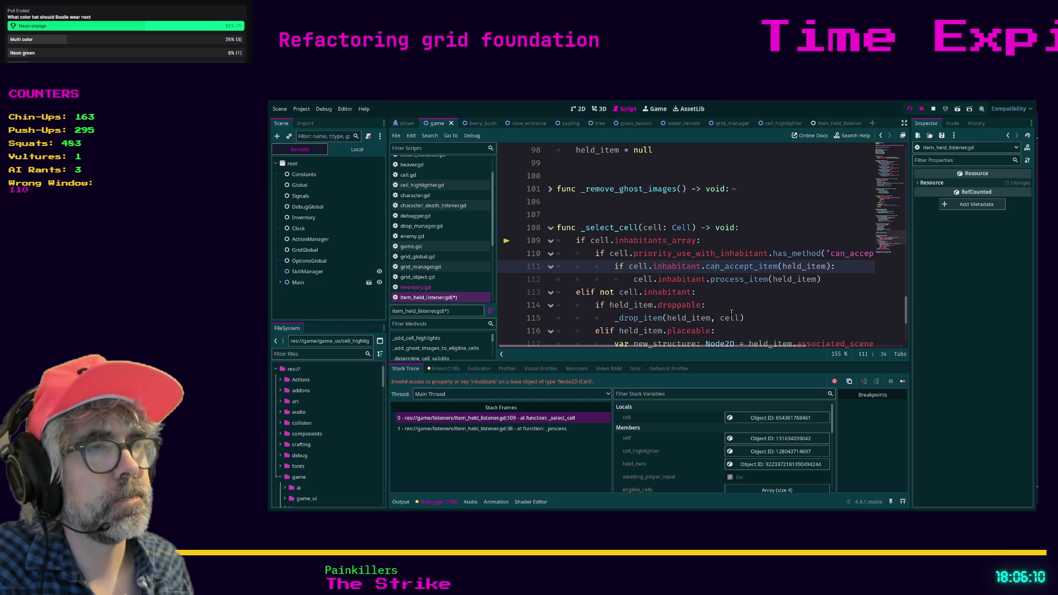
pyautogui.hscroll(1, 771, 350)
pyautogui.hscroll(-1, 771, 349)
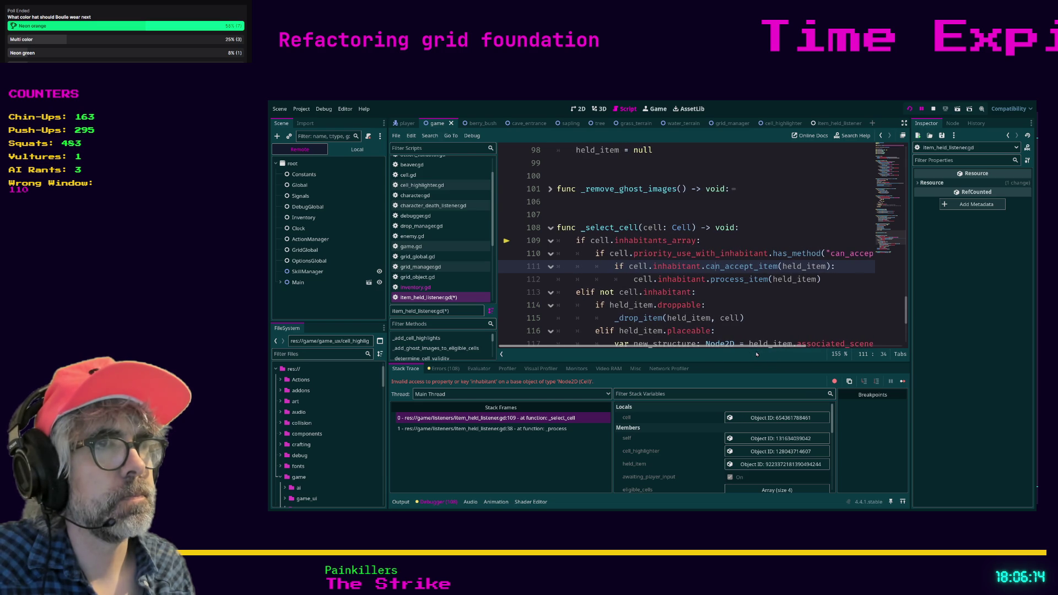
pyautogui.doubleClick(683, 255)
pyautogui.hotkey('ctrl', 'c')
pyautogui.doubleClick(680, 266)
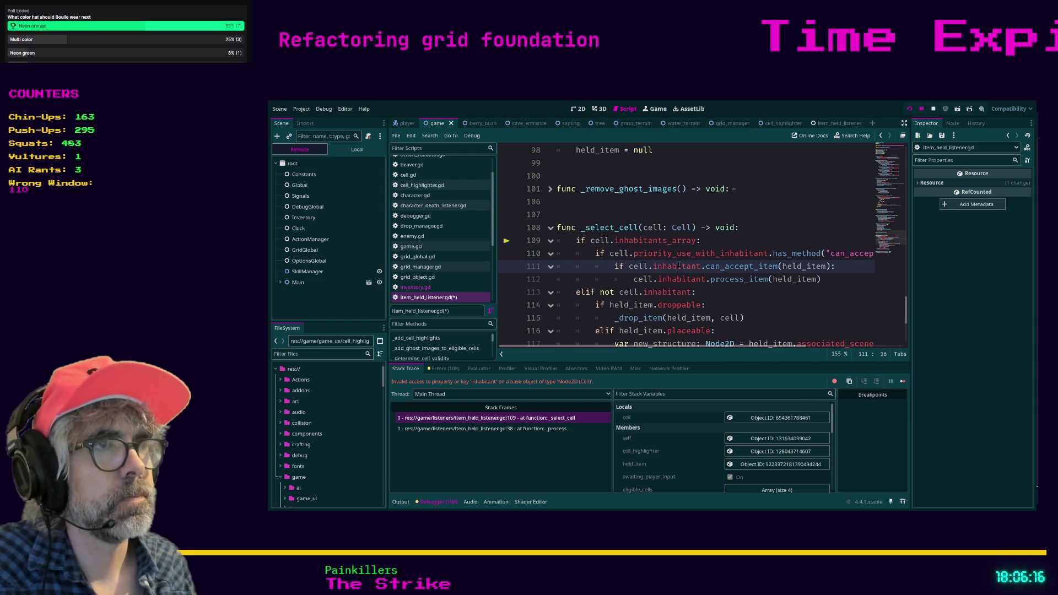
pyautogui.hotkey('ctrl', 'v')
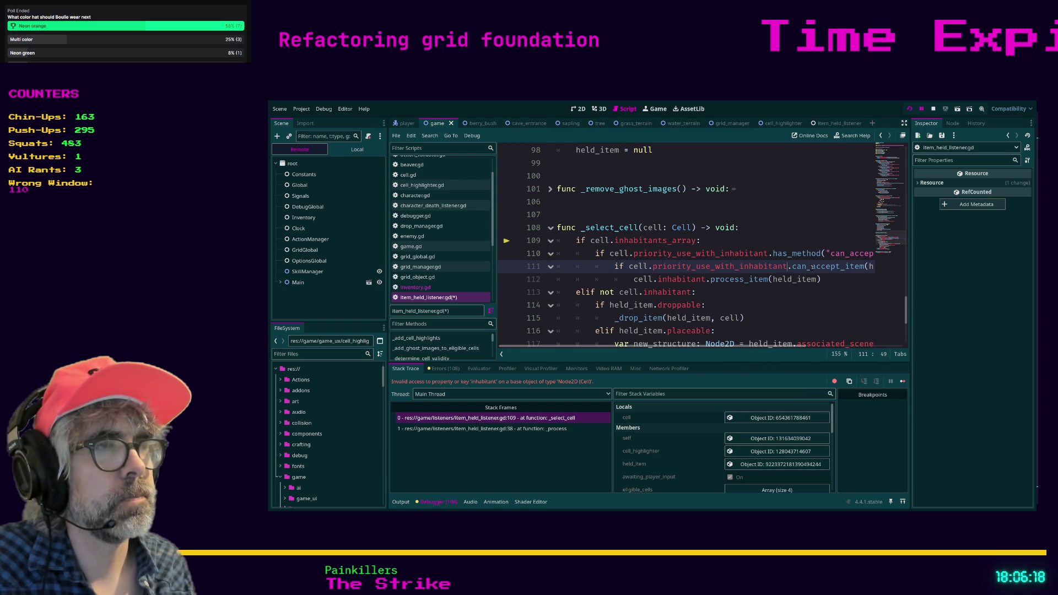
pyautogui.press('Down')
pyautogui.press('Down')
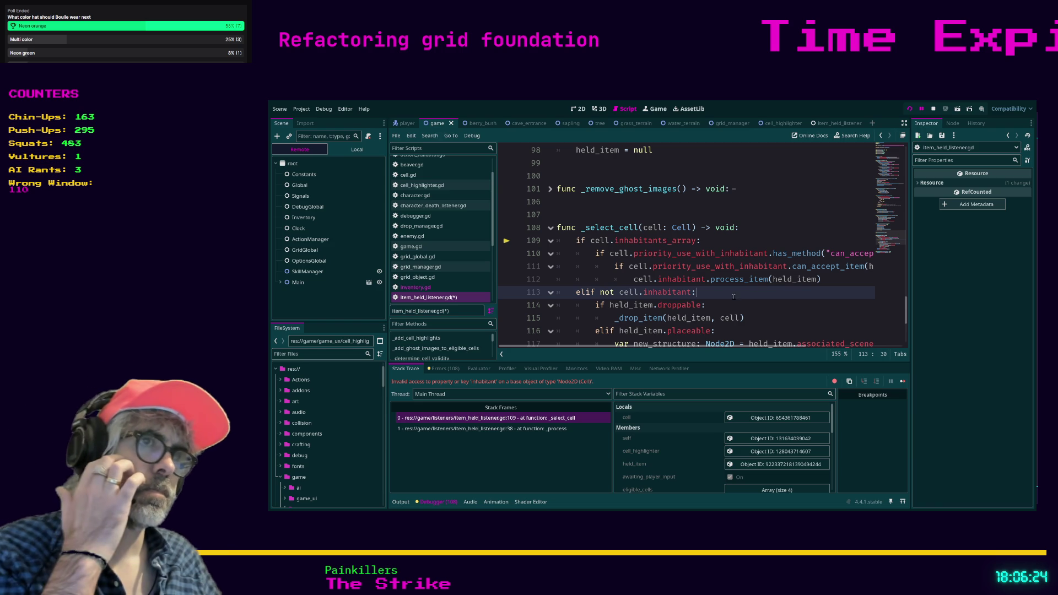
pyautogui.click(757, 266)
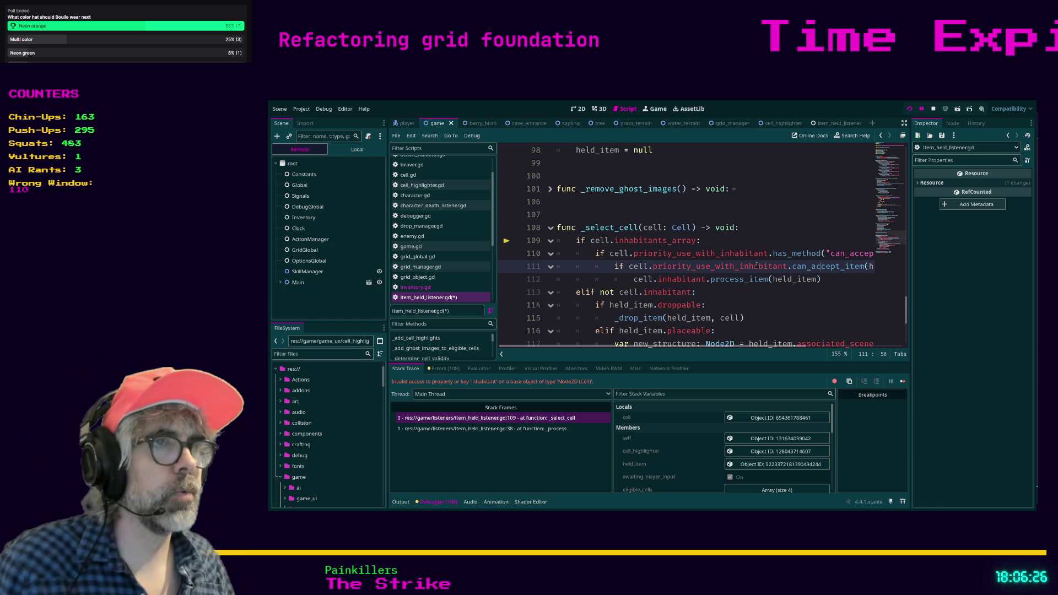
# Step: Jump to the priority_use_with_inhabitant definition in cell.gd and view its action flags
pyautogui.keyDown('ctrl'); pyautogui.click(719, 267); pyautogui.keyUp('ctrl')
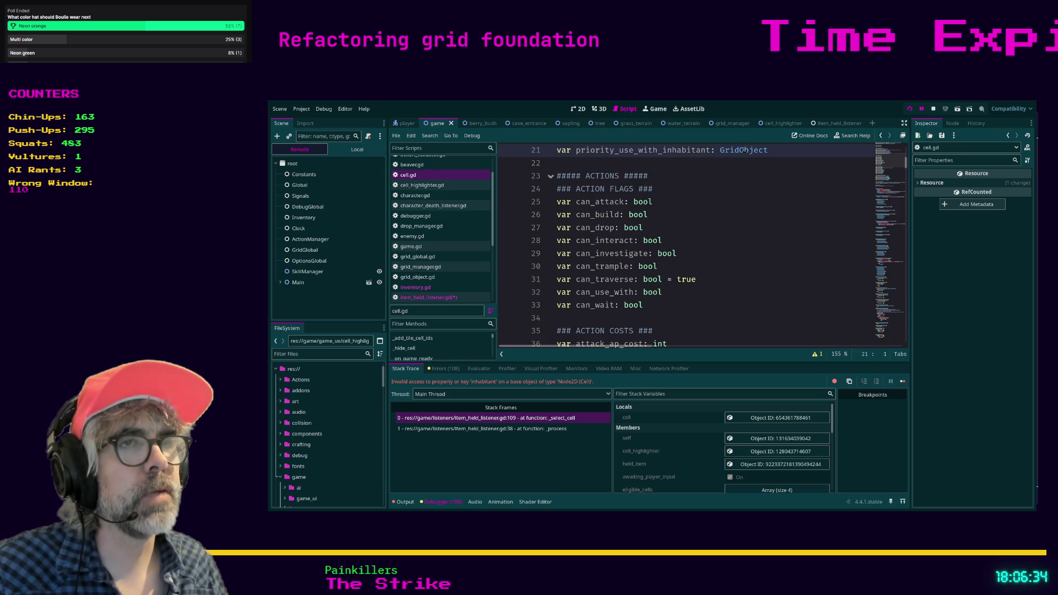
pyautogui.click(747, 199)
pyautogui.scroll(-1, 747, 198)
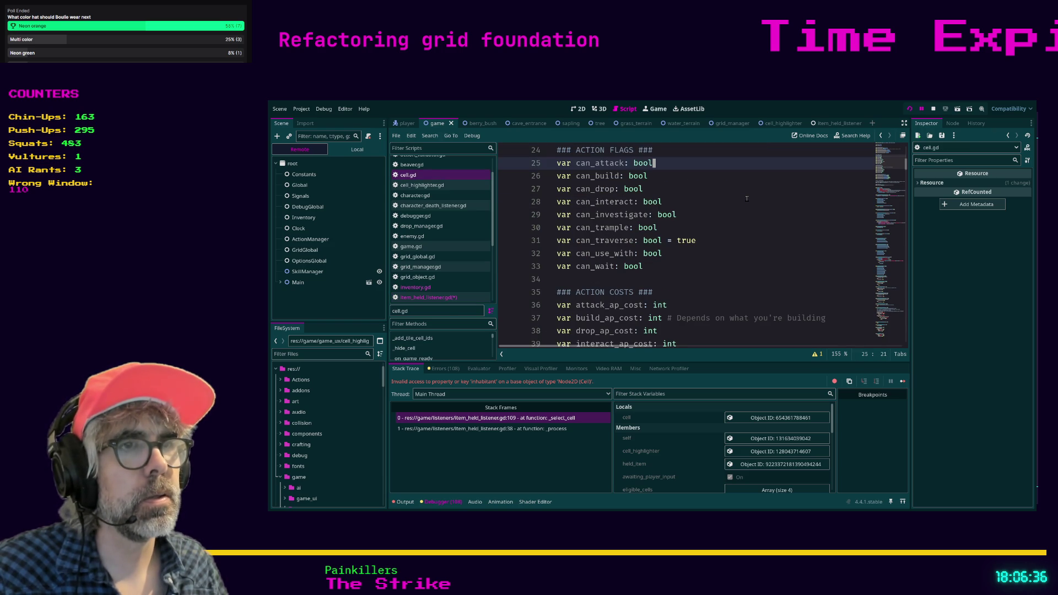
# Step: Search cell.gd for accept_item, scroll the _update_can_*_flag functions, then open grid_object.gd
pyautogui.hotkey('ctrl', 'f')
pyautogui.write('can_')
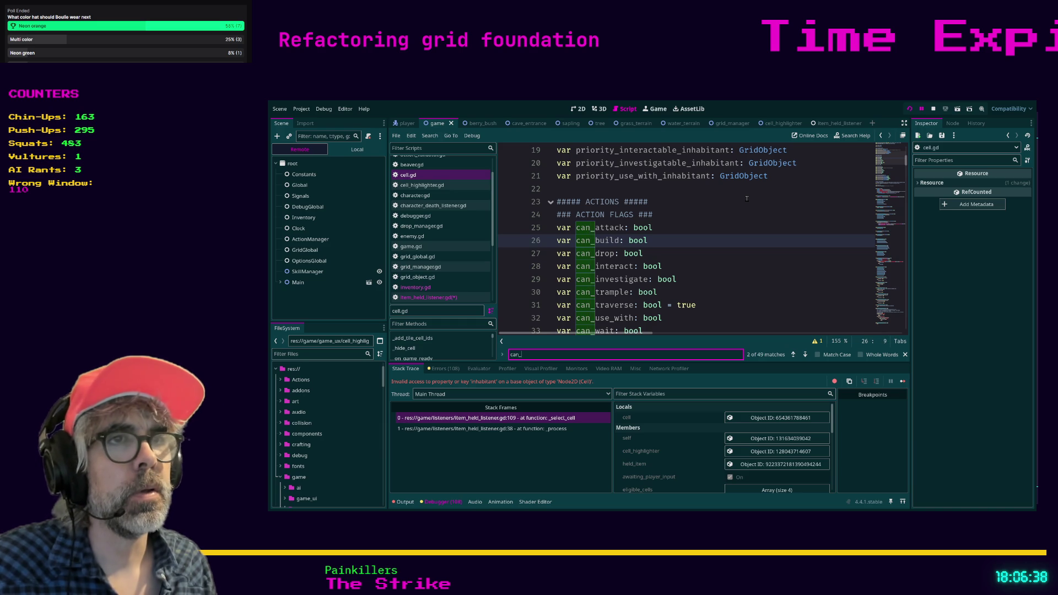
pyautogui.write('accept')
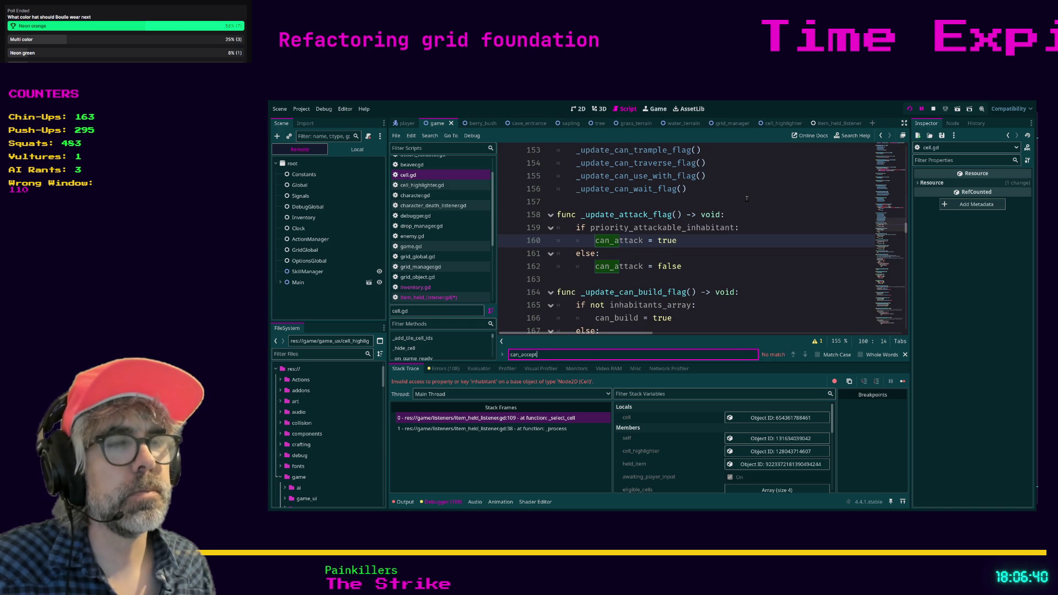
pyautogui.press('BackSpace')
pyautogui.press('BackSpace')
pyautogui.press('BackSpace')
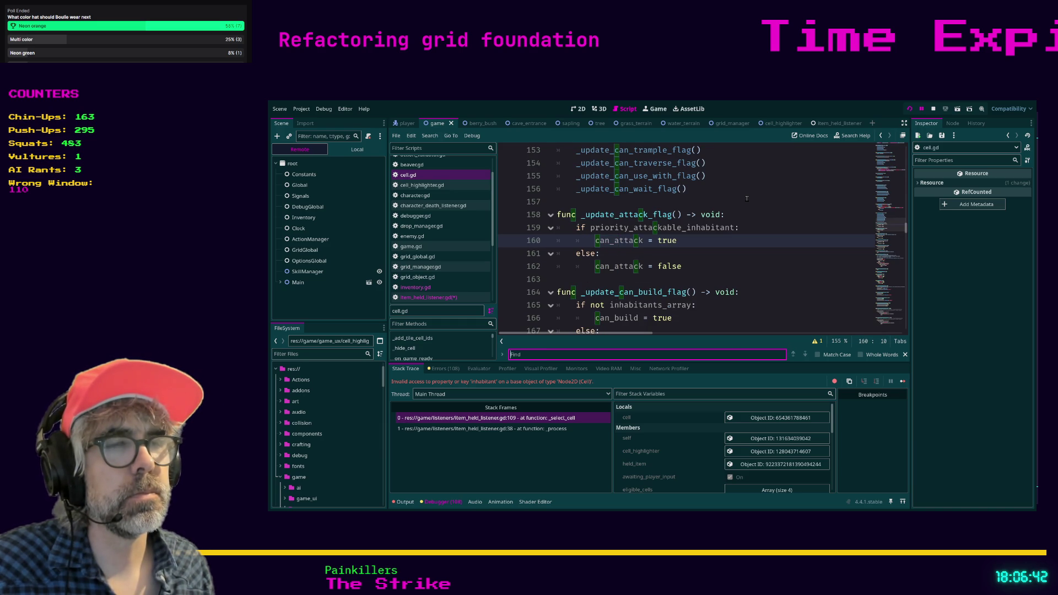
pyautogui.write('accept_item')
pyautogui.scroll(-3, 755, 223)
pyautogui.scroll(-1, 758, 228)
pyautogui.scroll(-1, 757, 227)
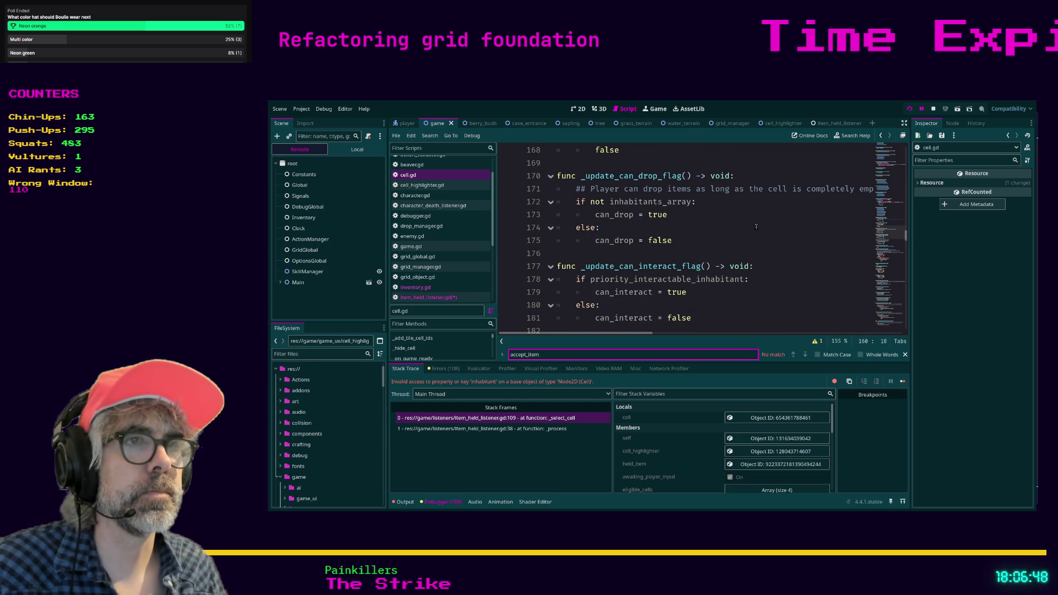
pyautogui.scroll(-1, 756, 227)
pyautogui.scroll(-1, 757, 227)
pyautogui.scroll(1, 758, 227)
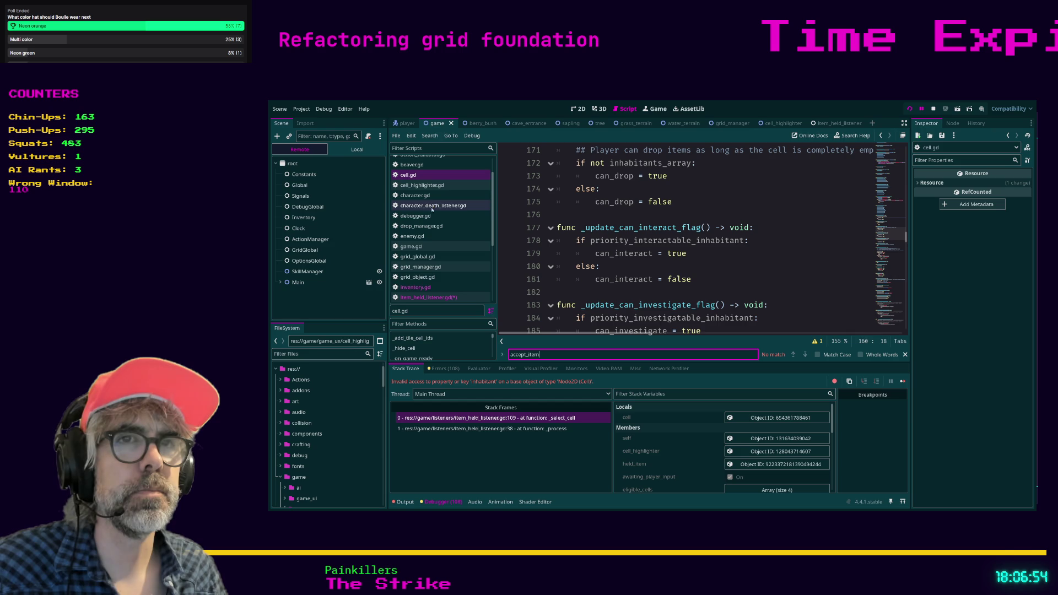
pyautogui.click(440, 278)
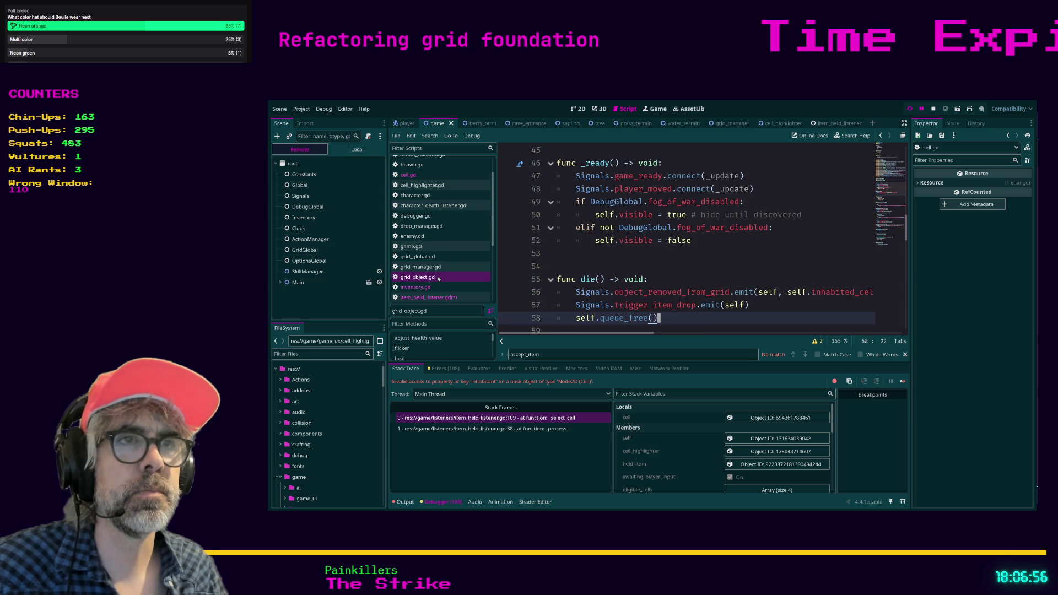
# Step: Search grid_object.gd for 'can' and then accept_item, reviewing its export flags
pyautogui.click(638, 274)
pyautogui.hotkey('ctrl', 'f')
pyautogui.write('can')
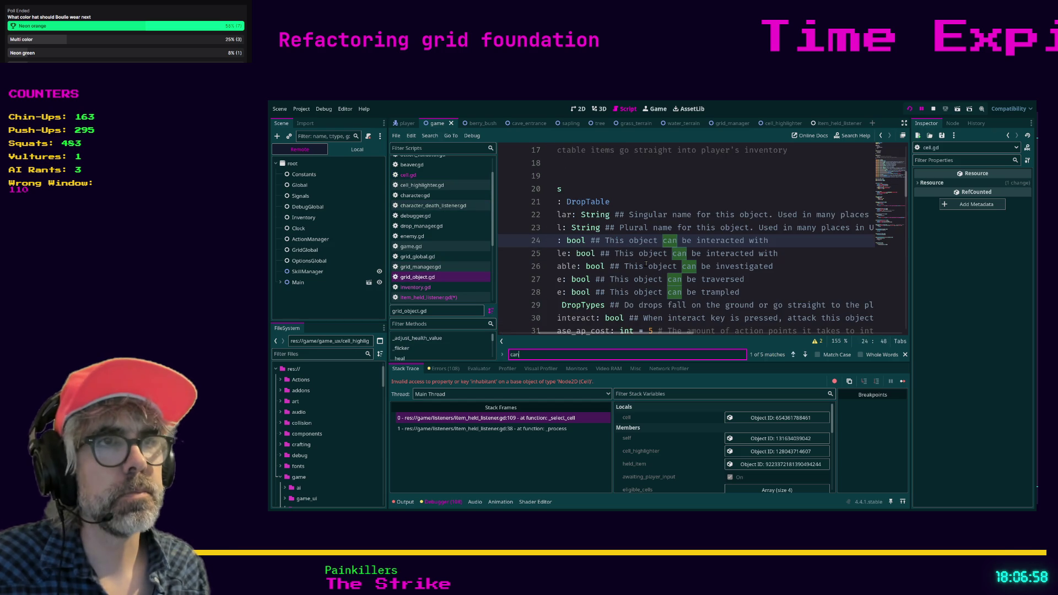
pyautogui.press('BackSpace')
pyautogui.press('BackSpace')
pyautogui.press('BackSpace')
pyautogui.write('accept')
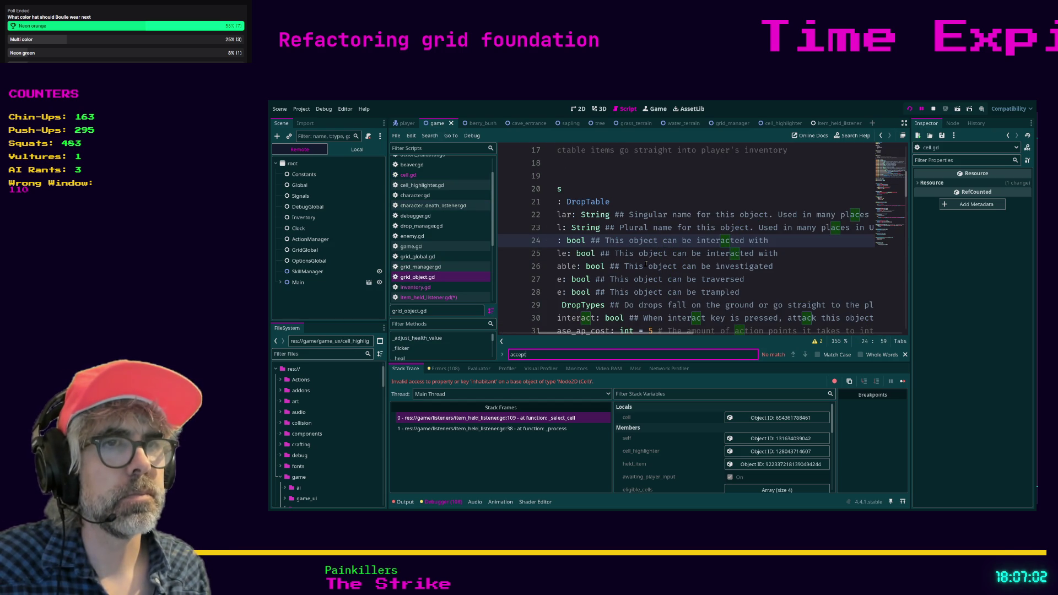
pyautogui.write('_item')
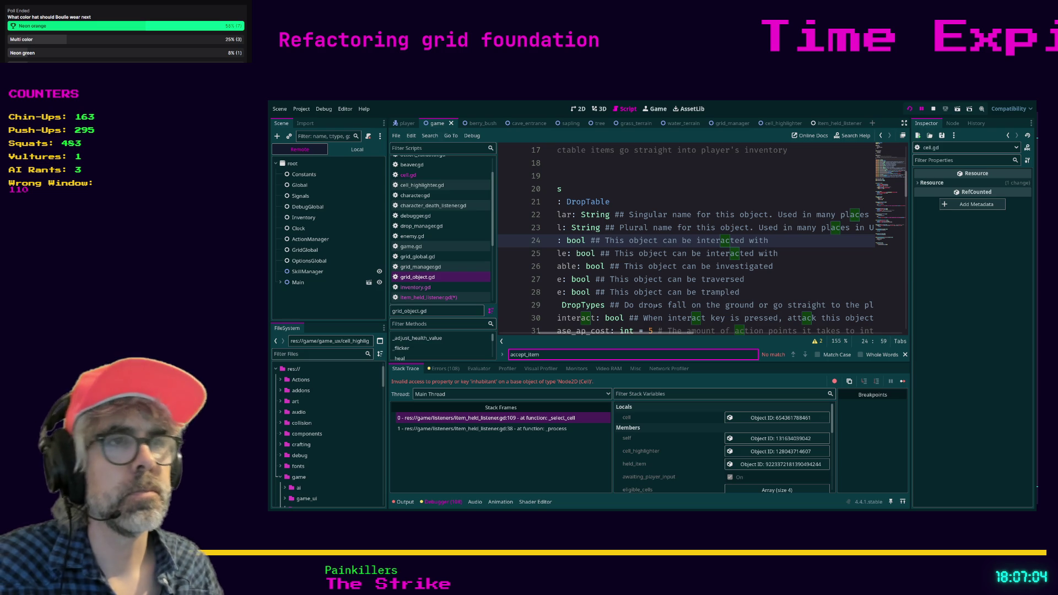
pyautogui.moveTo(609, 333); pyautogui.dragTo(569, 339)
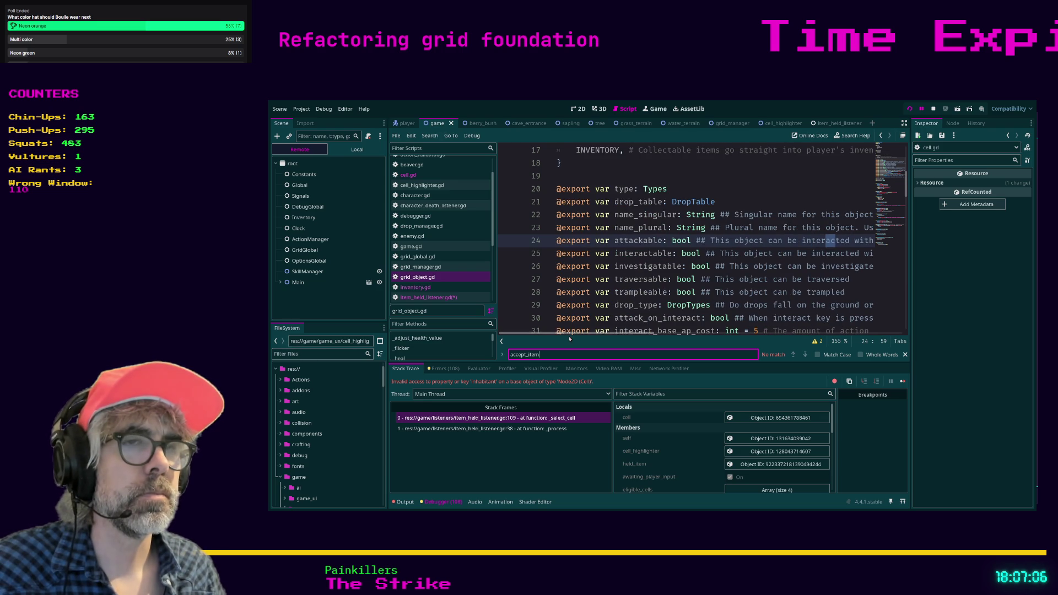
pyautogui.click(649, 292)
# Step: Reopen cell.gd, then go to the errored _select_cell frame in item_held_listener.gd
pyautogui.click(422, 177)
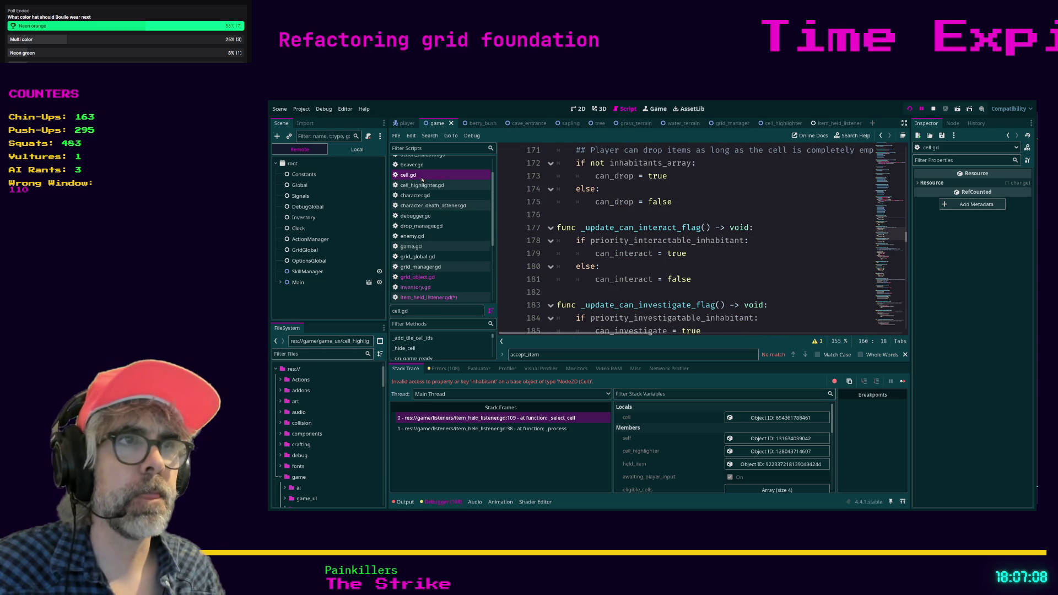
pyautogui.scroll(-2, 760, 244)
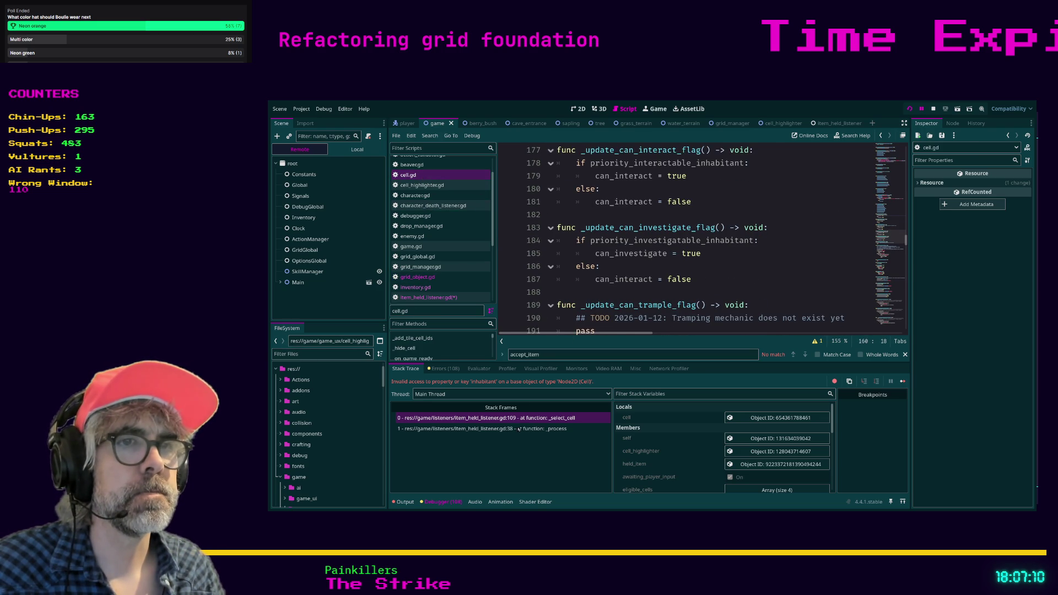
pyautogui.click(482, 429)
pyautogui.click(486, 418)
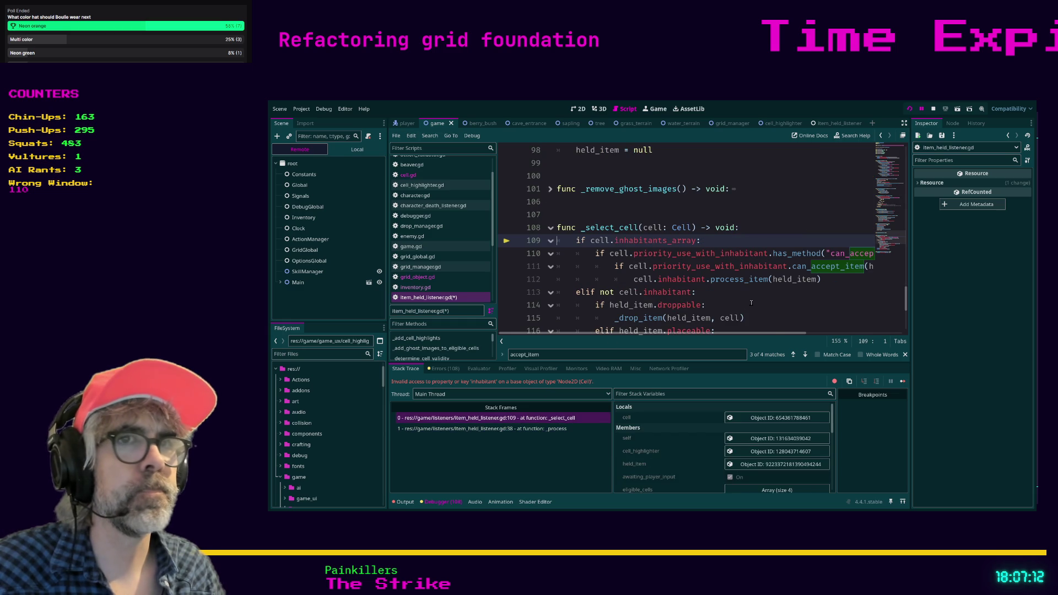
# Step: Place the caret on line 113's elif inhabitant check and search the project for can_accept_item
pyautogui.moveTo(720, 336); pyautogui.dragTo(766, 332)
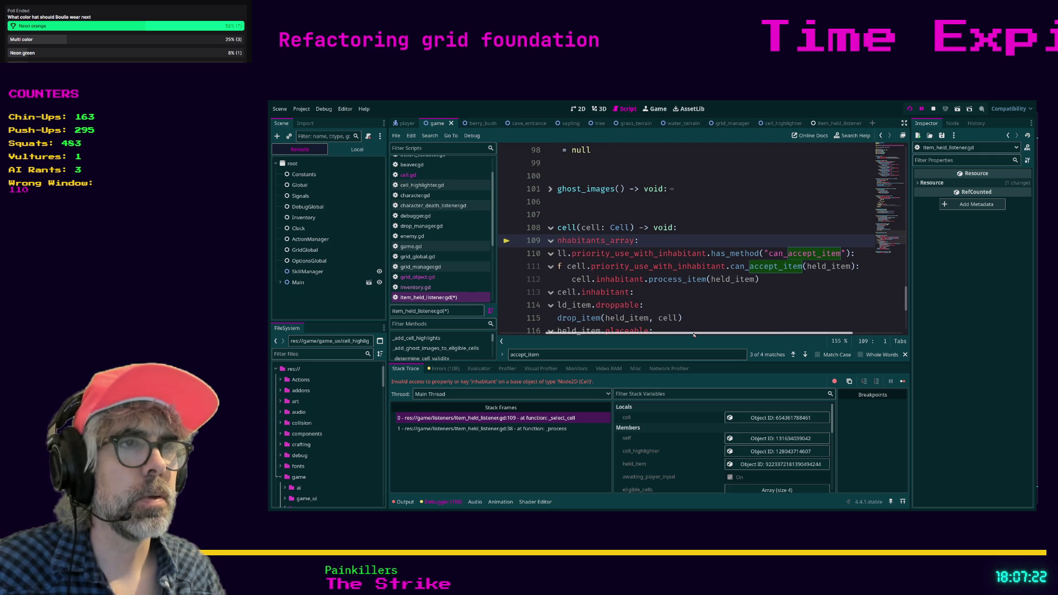
pyautogui.moveTo(695, 331); pyautogui.dragTo(688, 338)
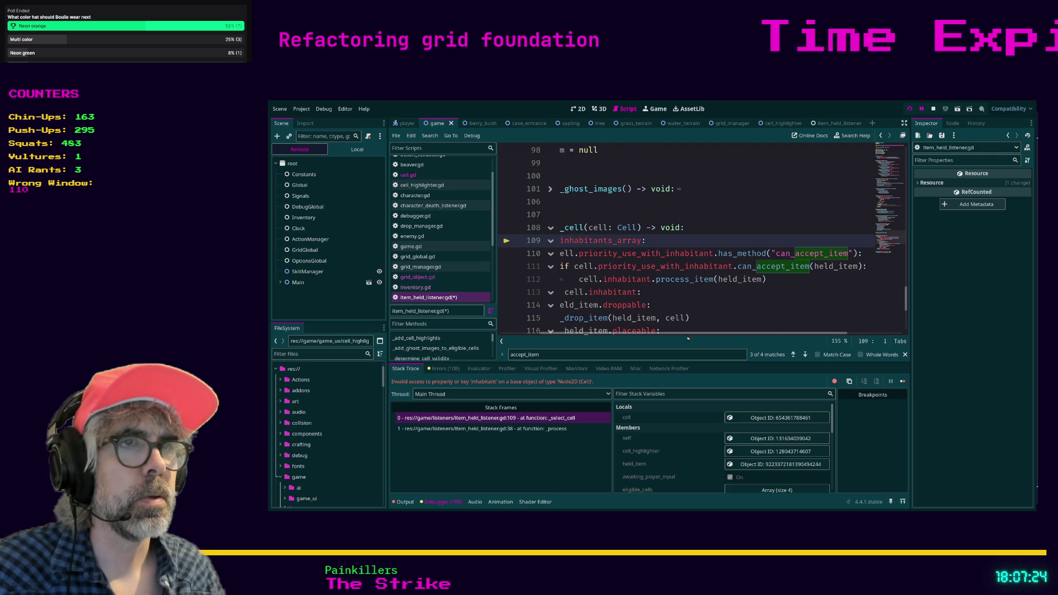
pyautogui.click(723, 295)
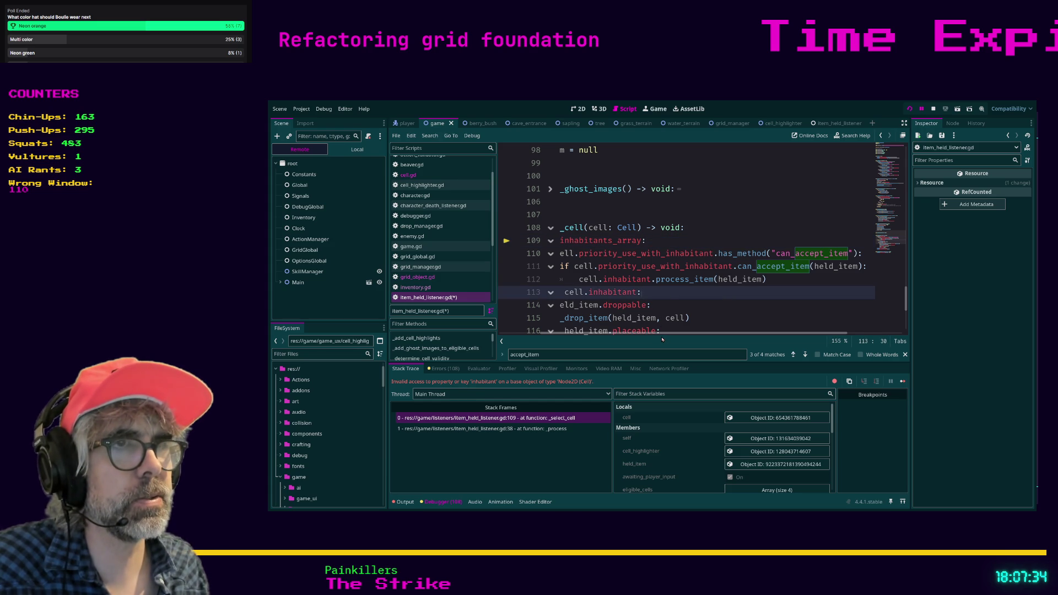
pyautogui.press('Return')
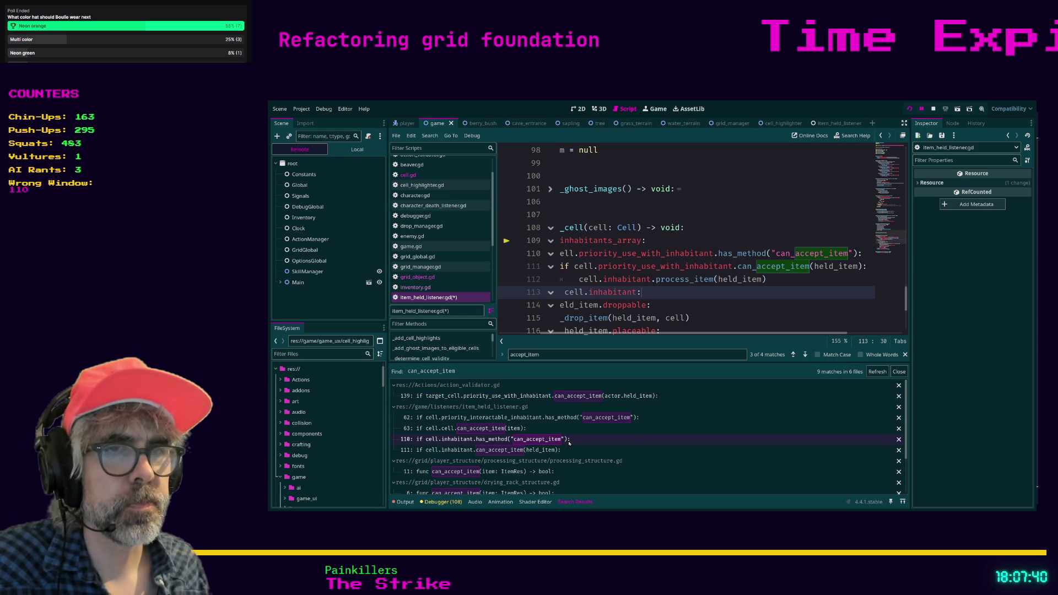
# Step: Paste priority_use_with_inhabitant over inhabitant in line 112's process_item call
pyautogui.scroll(-1, 569, 443)
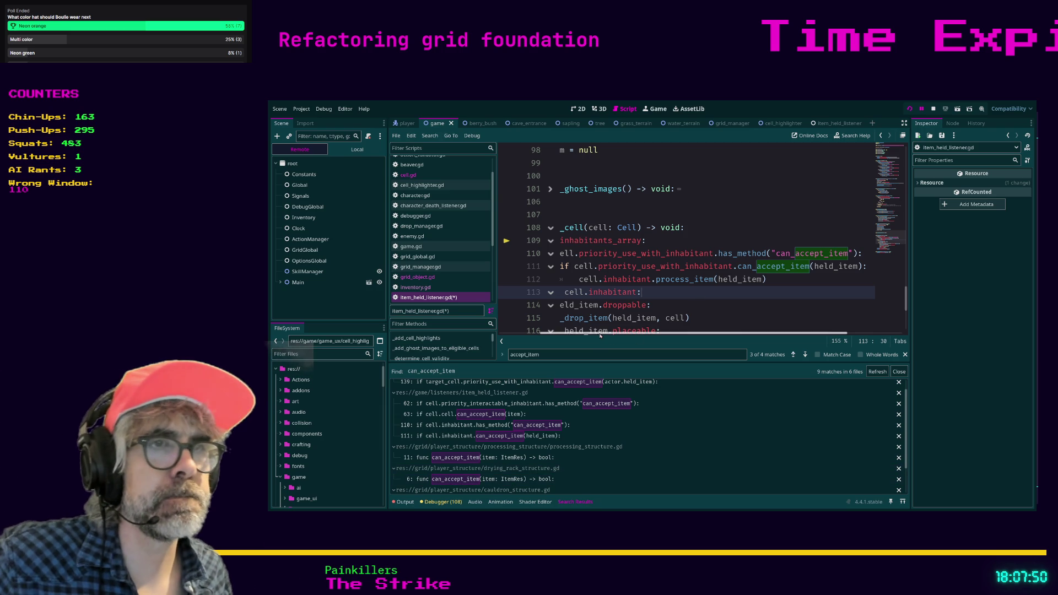
pyautogui.hscroll(3, 634, 335)
pyautogui.moveTo(643, 334); pyautogui.dragTo(569, 340)
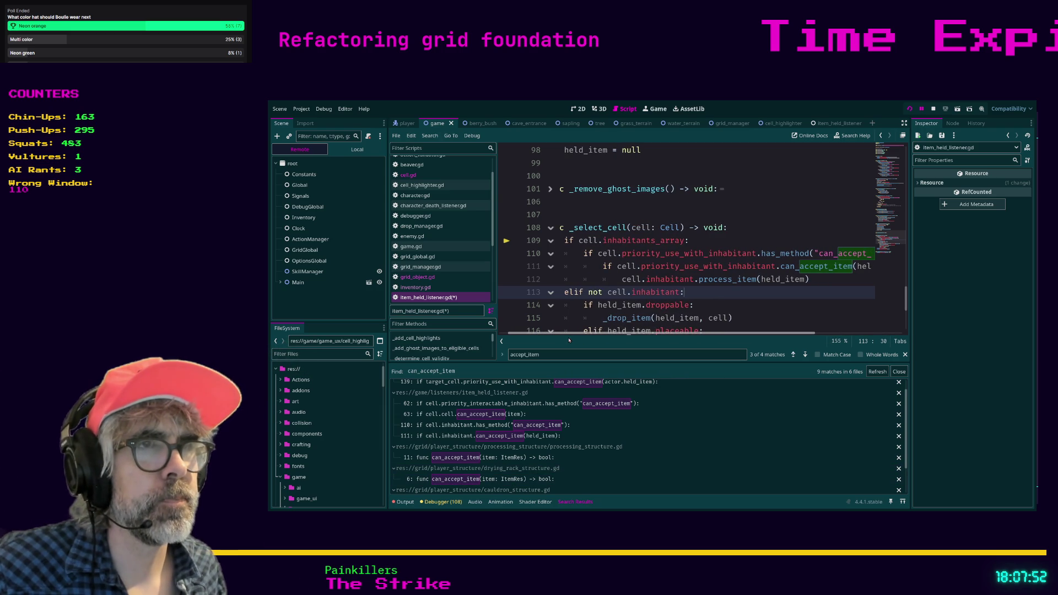
pyautogui.hscroll(1, 614, 316)
pyautogui.doubleClick(674, 267)
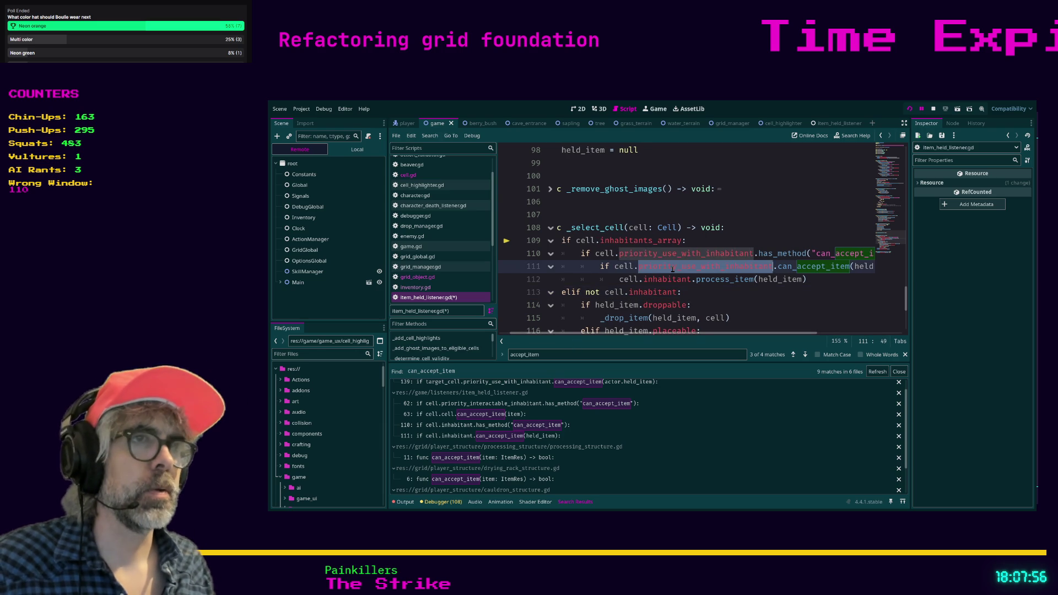
pyautogui.hotkey('ctrl', 'c')
pyautogui.doubleClick(678, 279)
pyautogui.hotkey('ctrl', 'v')
pyautogui.click(739, 306)
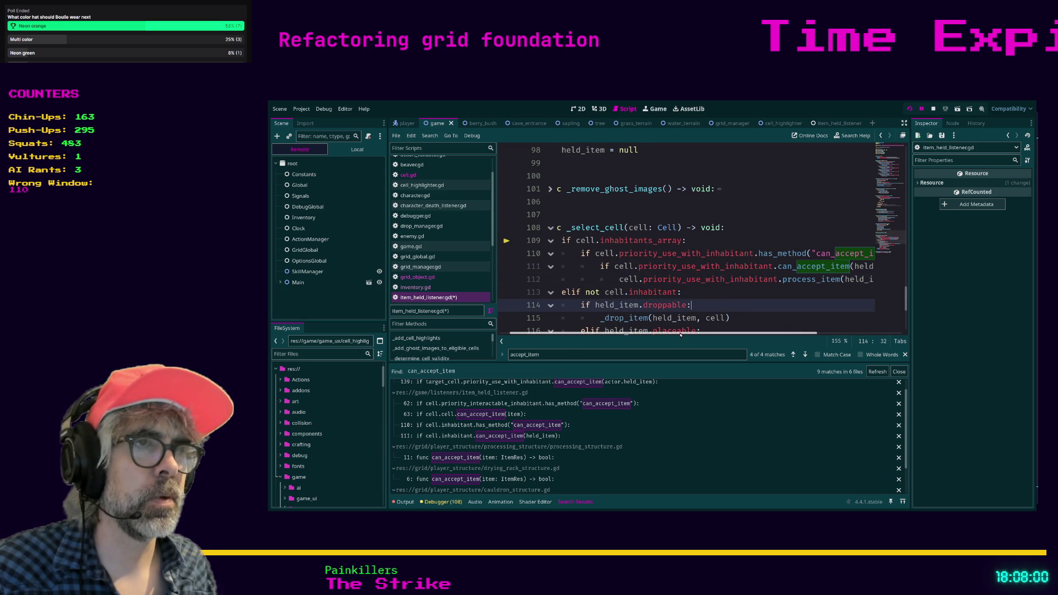
# Step: Change line 113's elif condition to not cell.inhabitants_array via autocomplete
pyautogui.hscroll(-1, 681, 335)
pyautogui.scroll(-1, 680, 267)
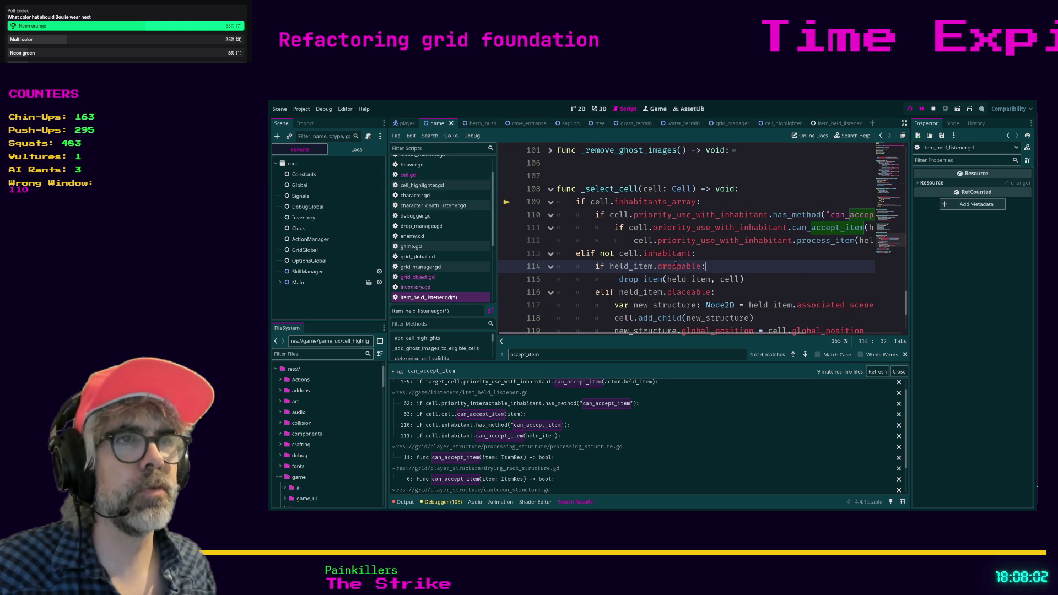
pyautogui.doubleClick(648, 255)
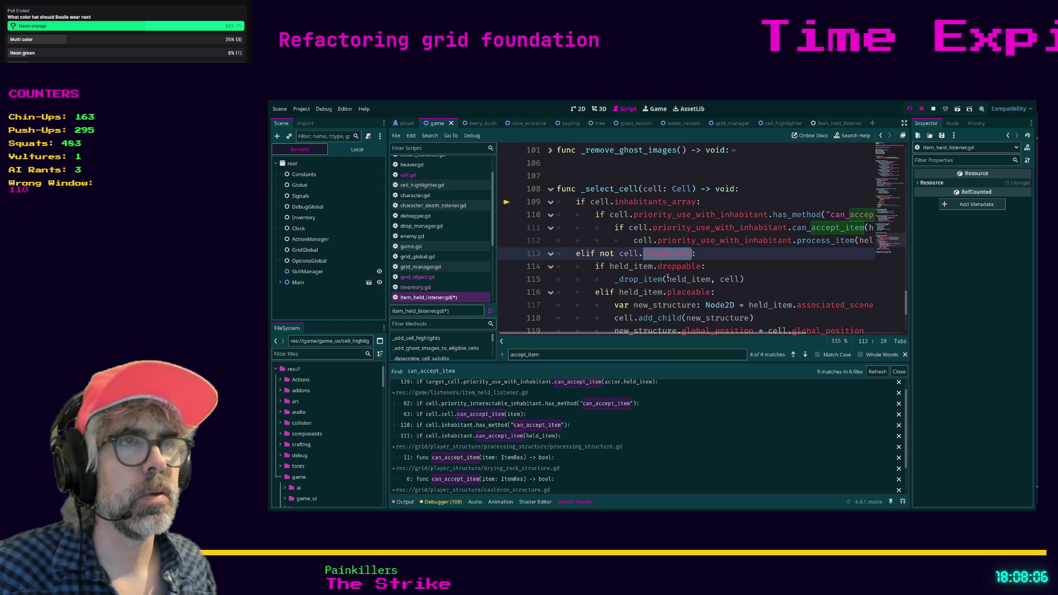
pyautogui.write('inhabitants')
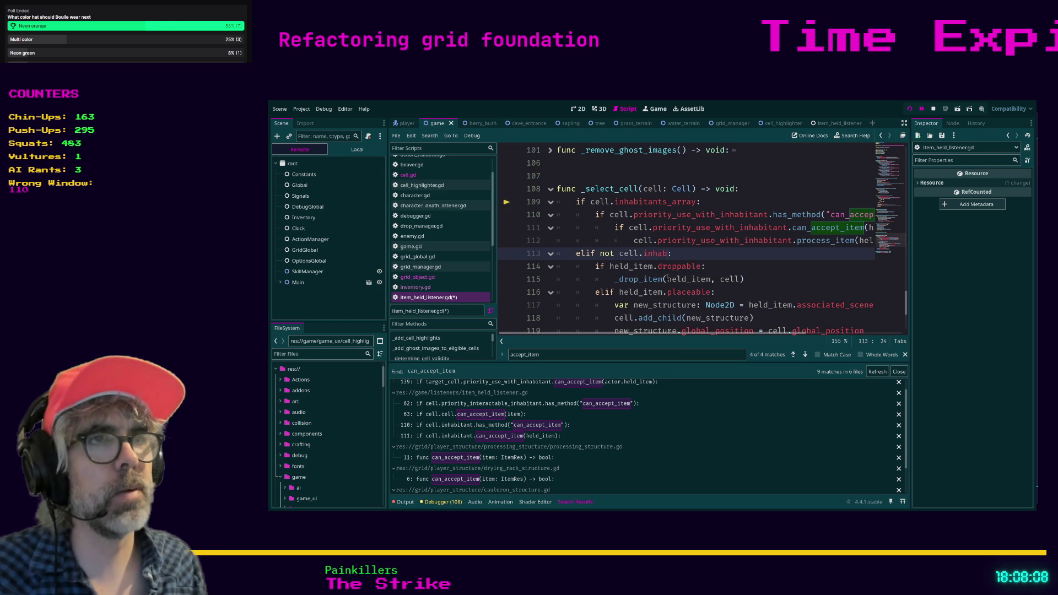
pyautogui.press('Return')
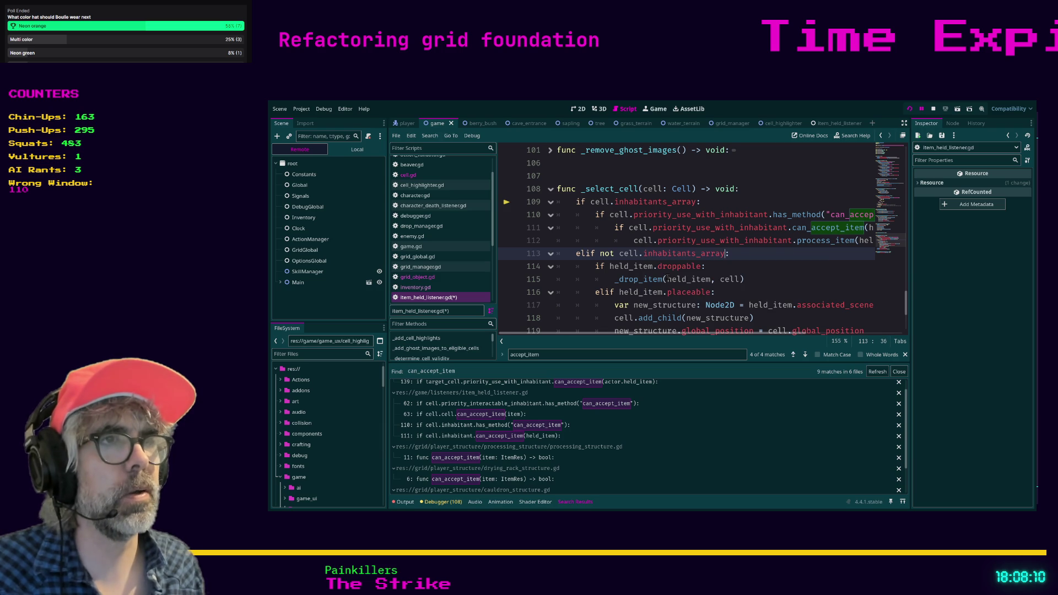
pyautogui.click(732, 268)
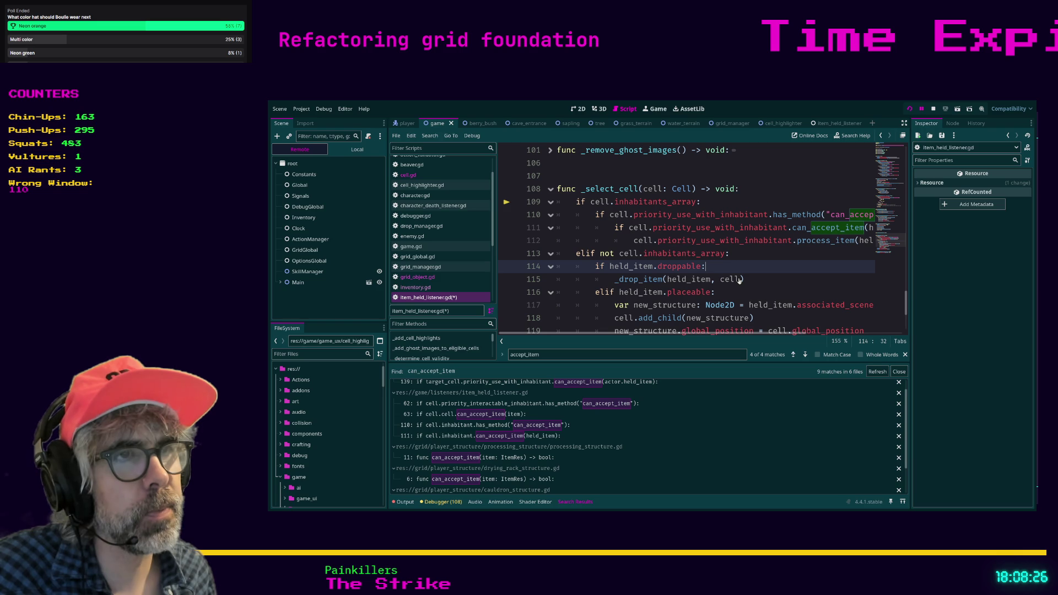
pyautogui.scroll(-1, 740, 281)
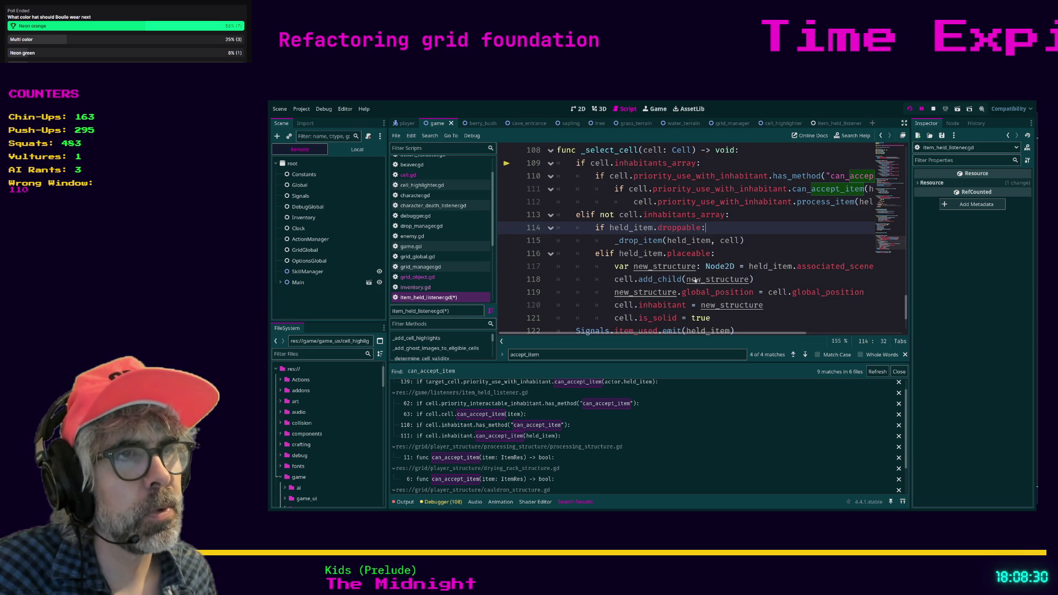
pyautogui.scroll(-1, 738, 281)
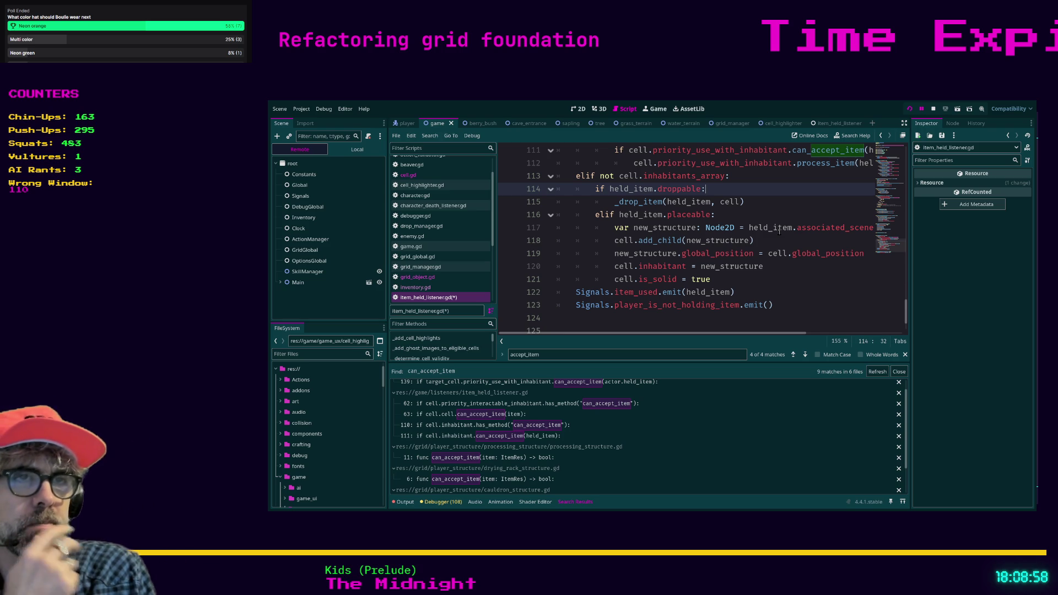
# Step: Add cell.add_inhabitant_to_cell(new_structure) after cell.is_solid = true
pyautogui.click(770, 276)
pyautogui.press('Return')
pyautogui.write('cell.add')
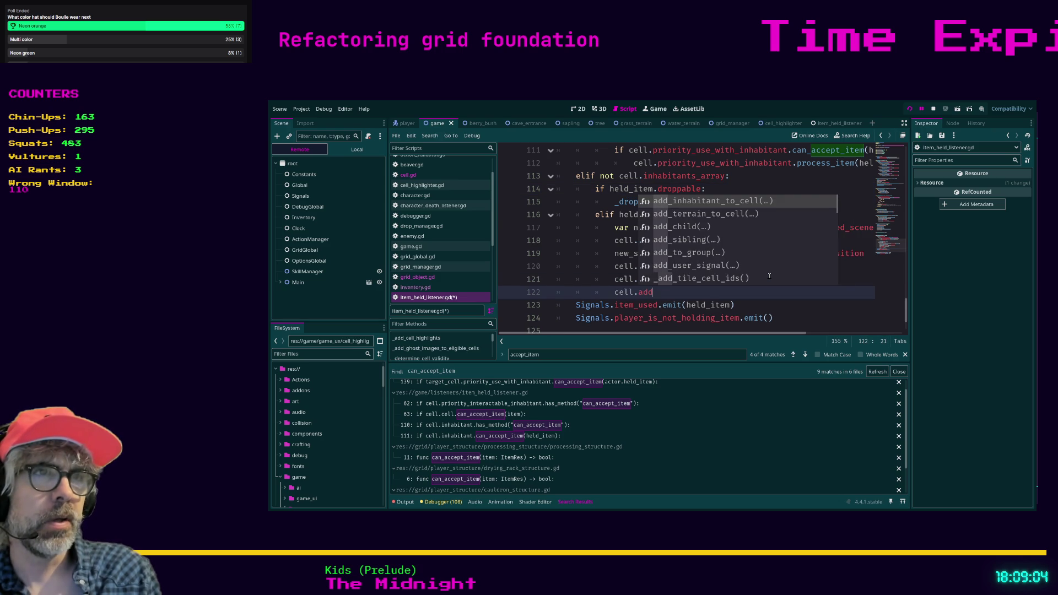
pyautogui.press('Return')
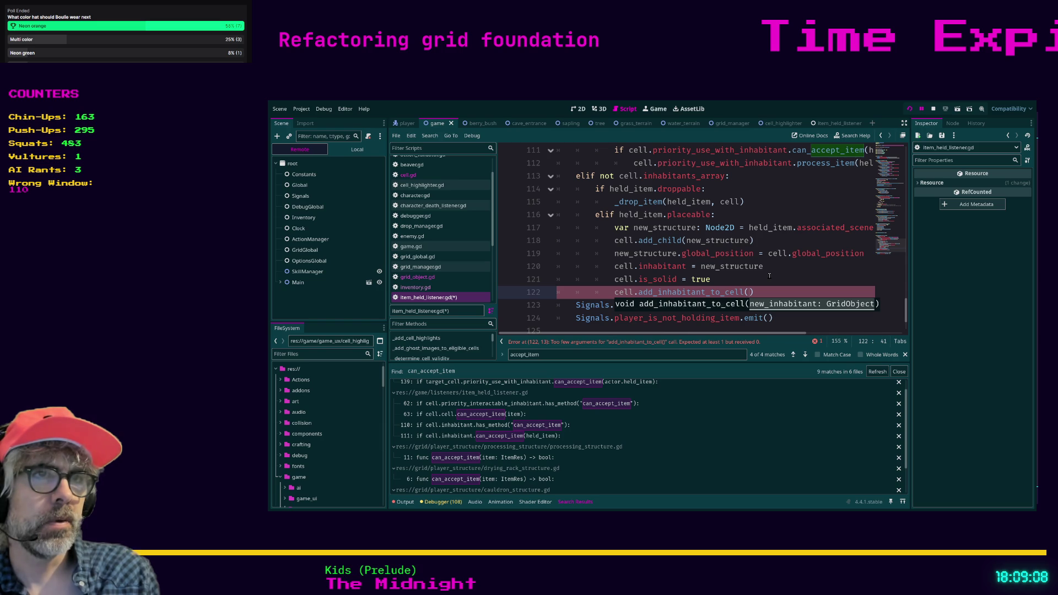
pyautogui.write('new_structure')
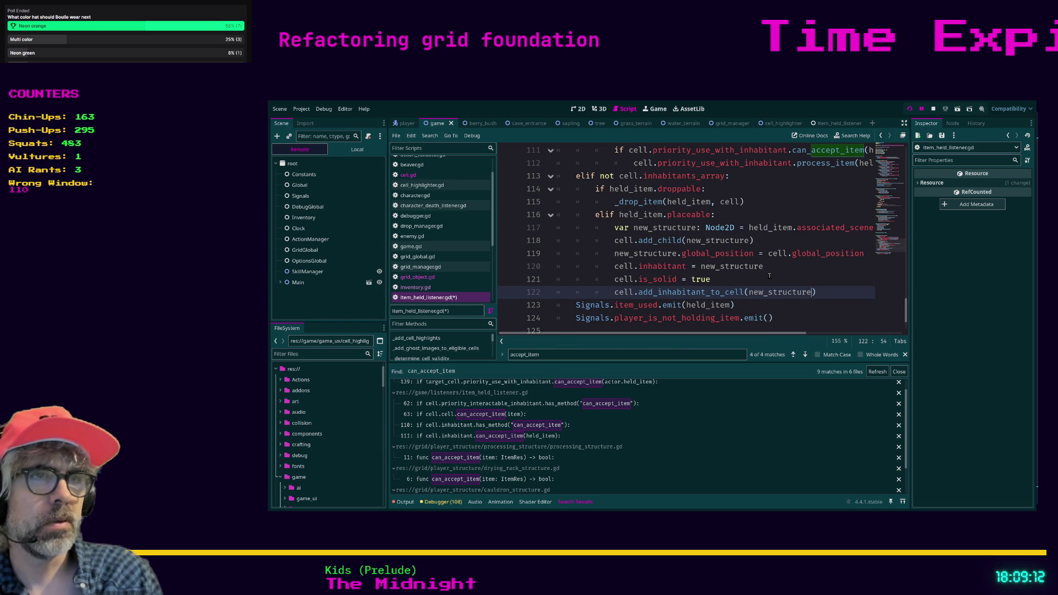
# Step: Comment out the cell.inhabitant and cell.is_solid lines, then open add_inhabitant_to_cell's definition
pyautogui.click(748, 280)
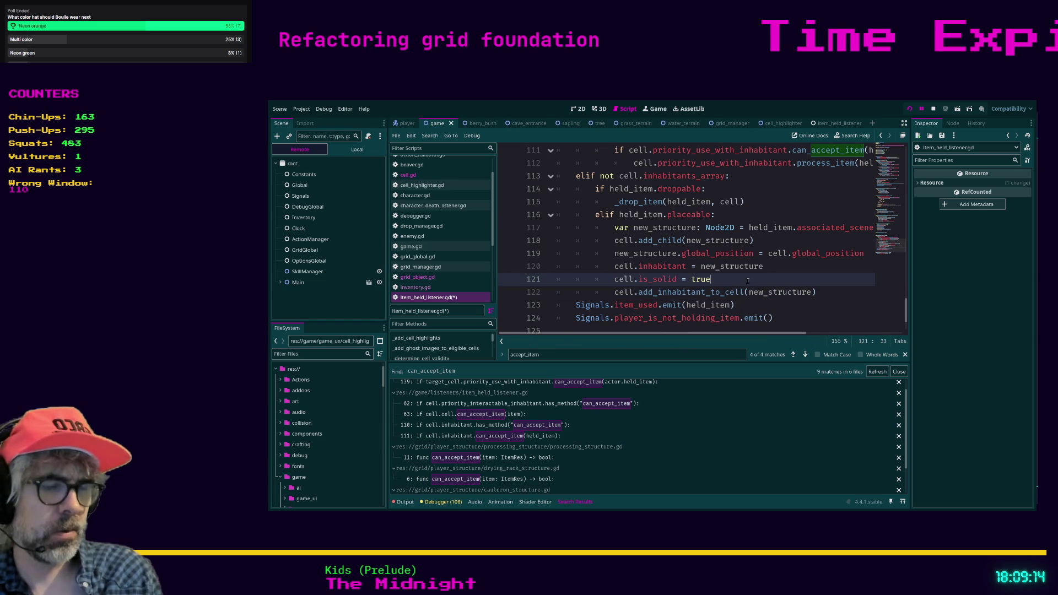
pyautogui.hotkey('ctrl', 'k')
pyautogui.press('Up')
pyautogui.hotkey('ctrl', 'k')
pyautogui.press('Down')
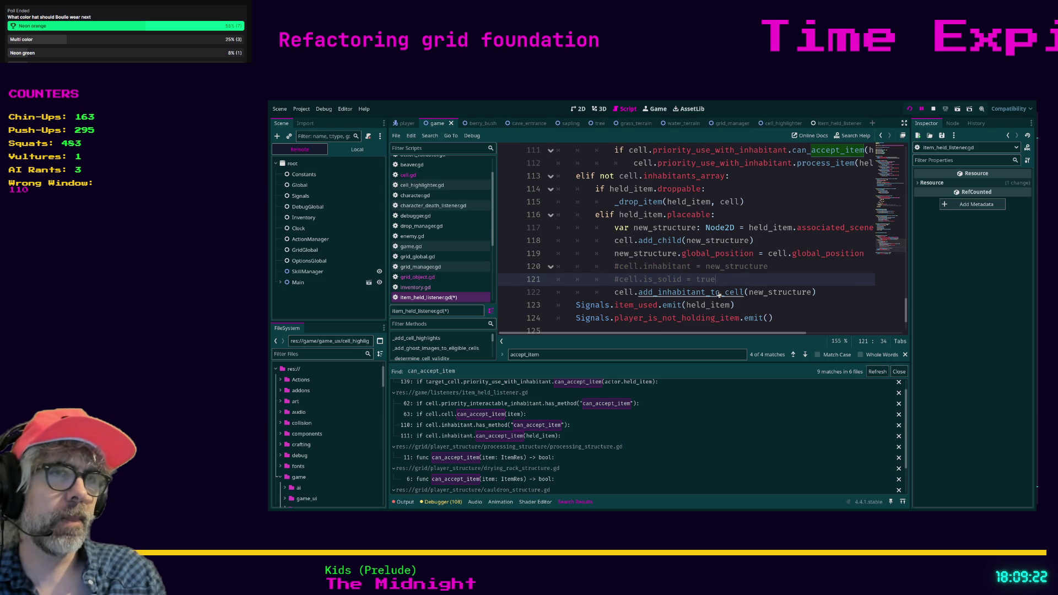
pyautogui.keyDown('ctrl'); pyautogui.click(719, 294); pyautogui.keyUp('ctrl')
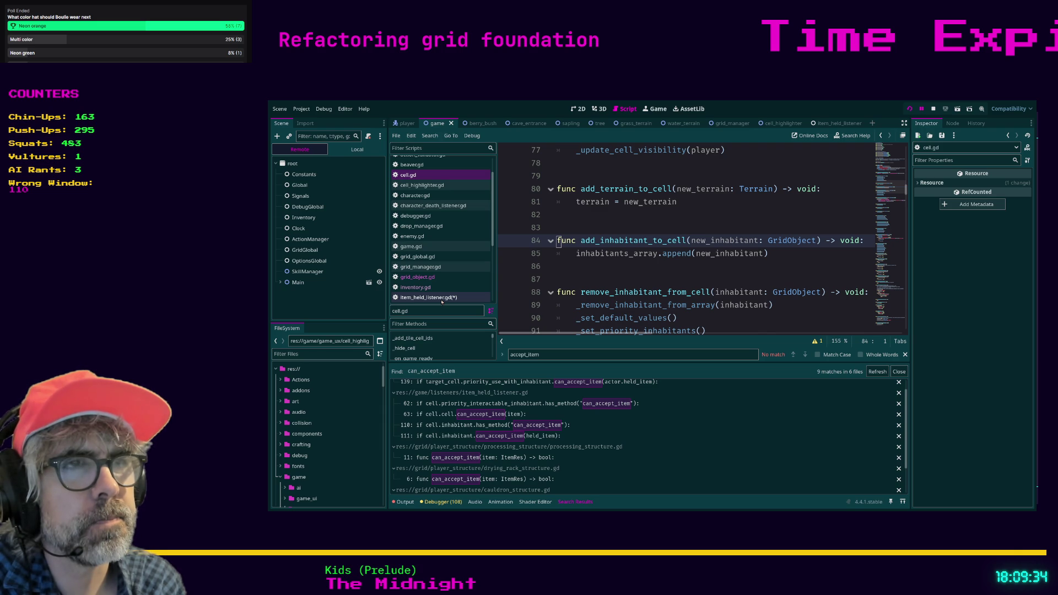
# Step: Search cell.gd for 'add' and cycle through the matches to line 80
pyautogui.click(587, 269)
pyautogui.hotkey('ctrl', 'f')
pyautogui.write('add')
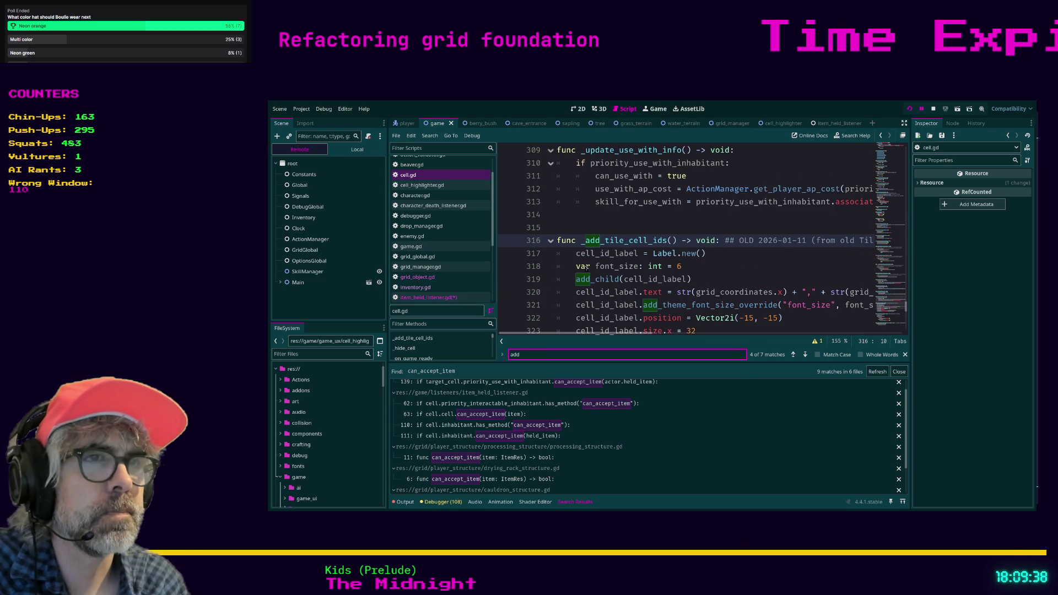
pyautogui.press('Return')
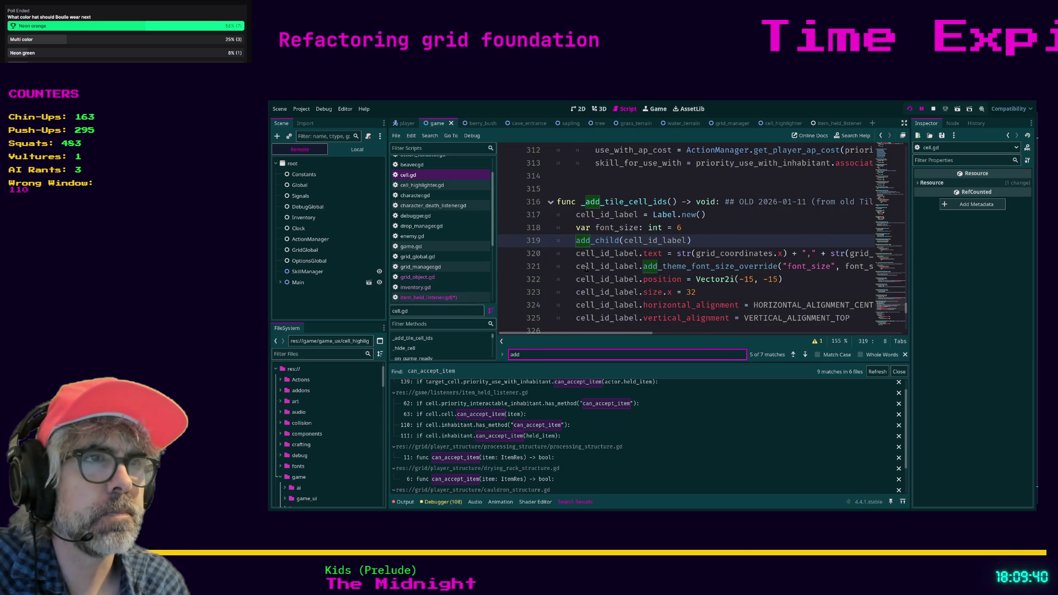
pyautogui.press('Return')
pyautogui.press('Return')
pyautogui.press('Return')
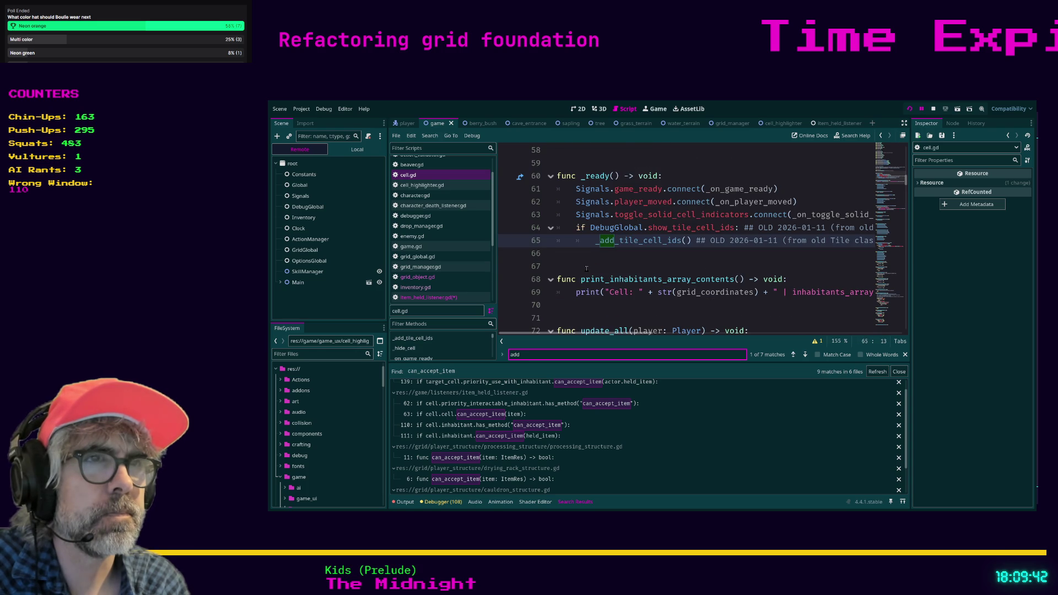
pyautogui.press('Return')
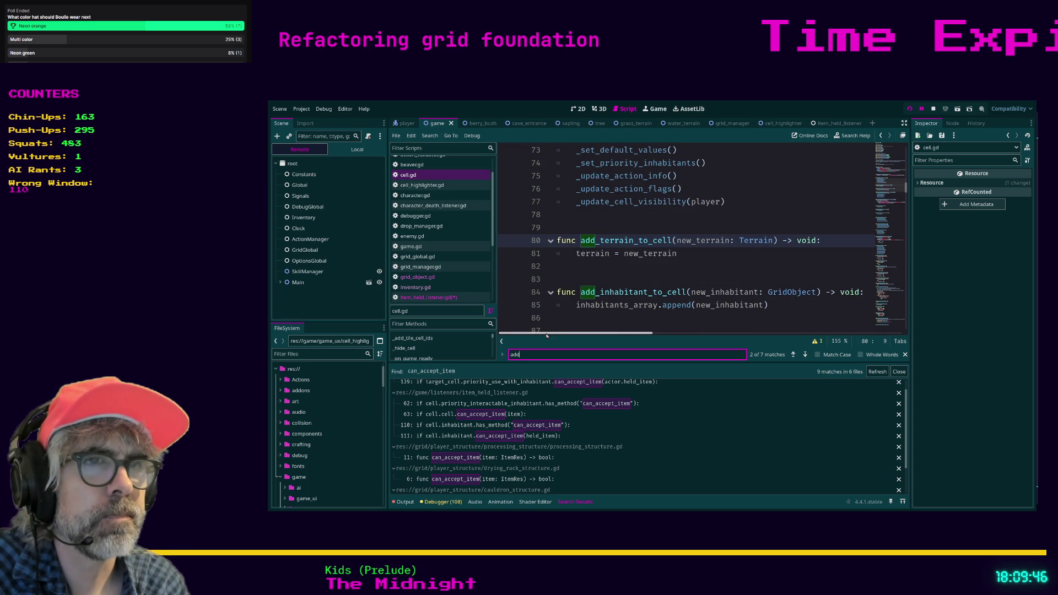
# Step: Search the whole project for add_inhabitant_to_cell, listing 5 matches in 4 files
pyautogui.scroll(-1, 596, 267)
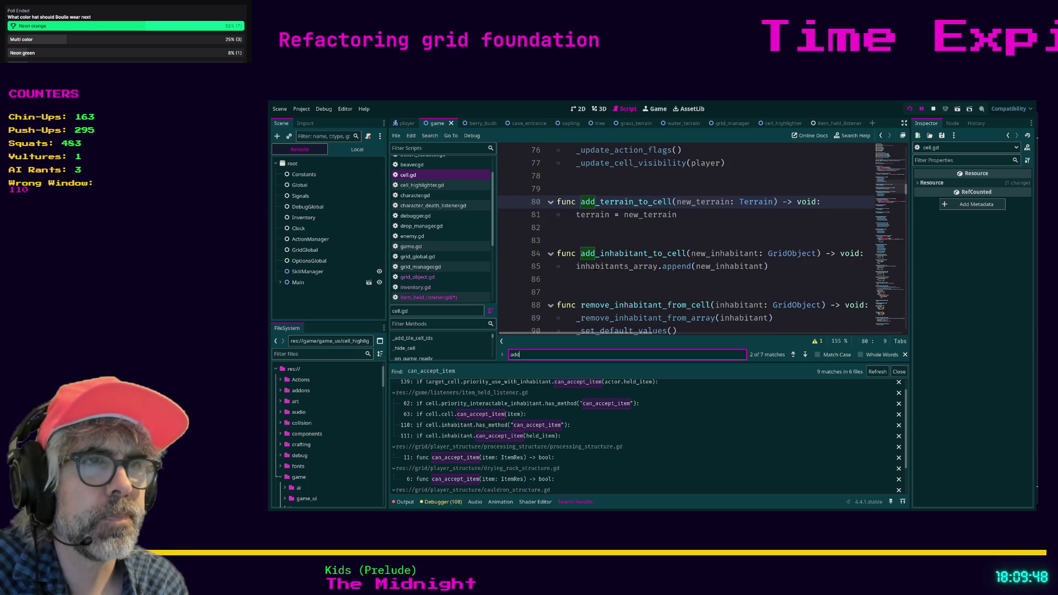
pyautogui.click(589, 277)
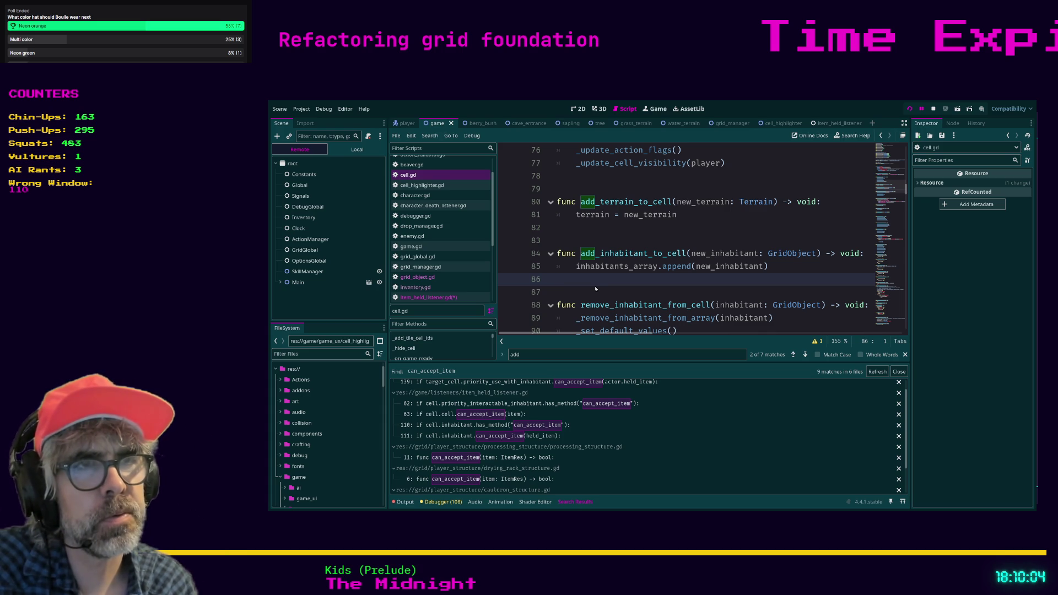
pyautogui.press('Return')
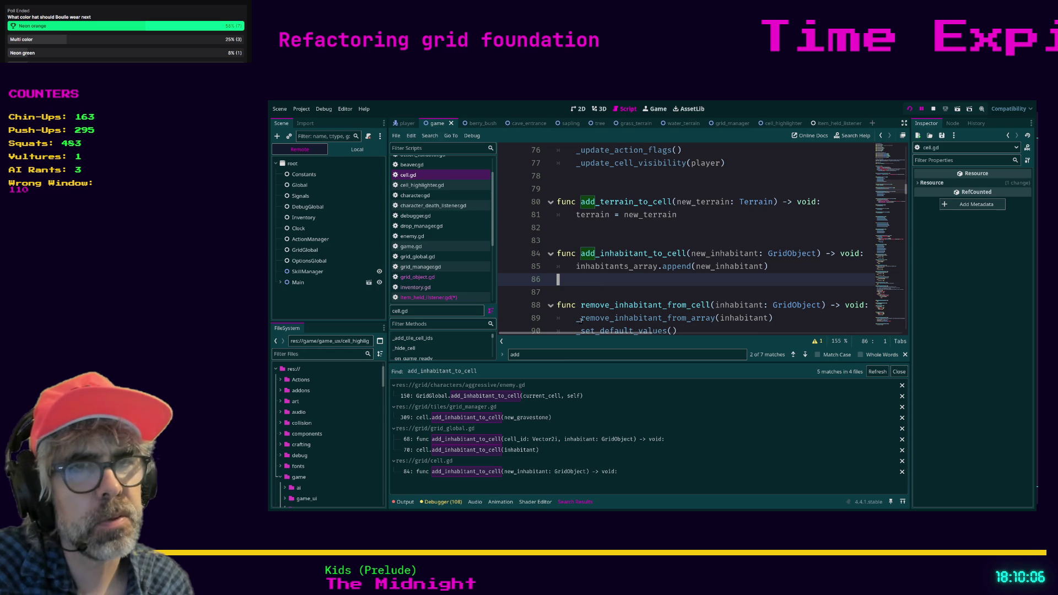
# Step: Check the enemy.gd result, then open the gravestone call in grid_manager.gd
pyautogui.click(539, 397)
pyautogui.scroll(1, 720, 248)
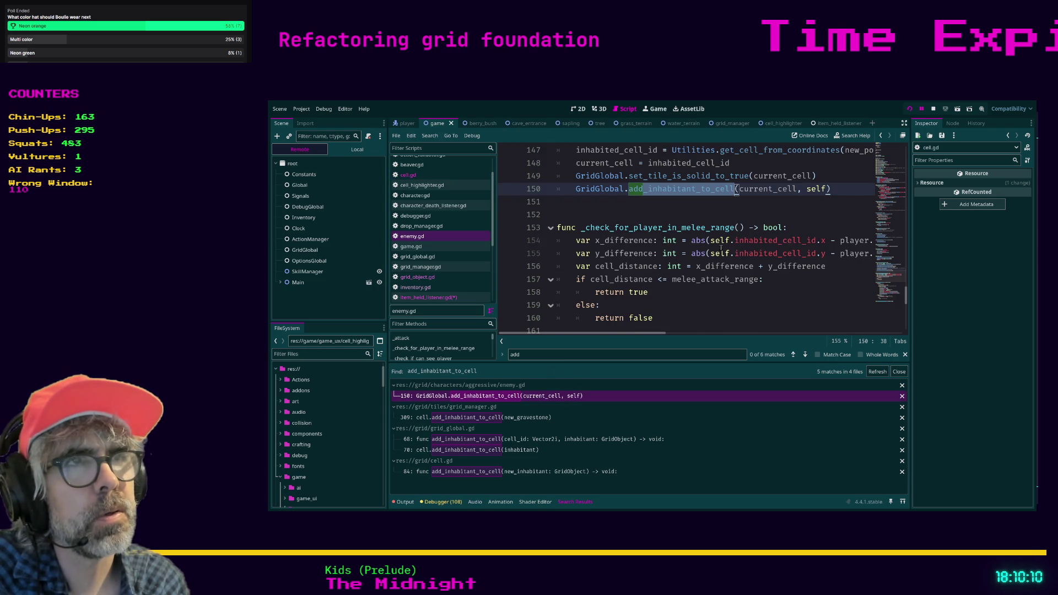
pyautogui.scroll(2, 721, 247)
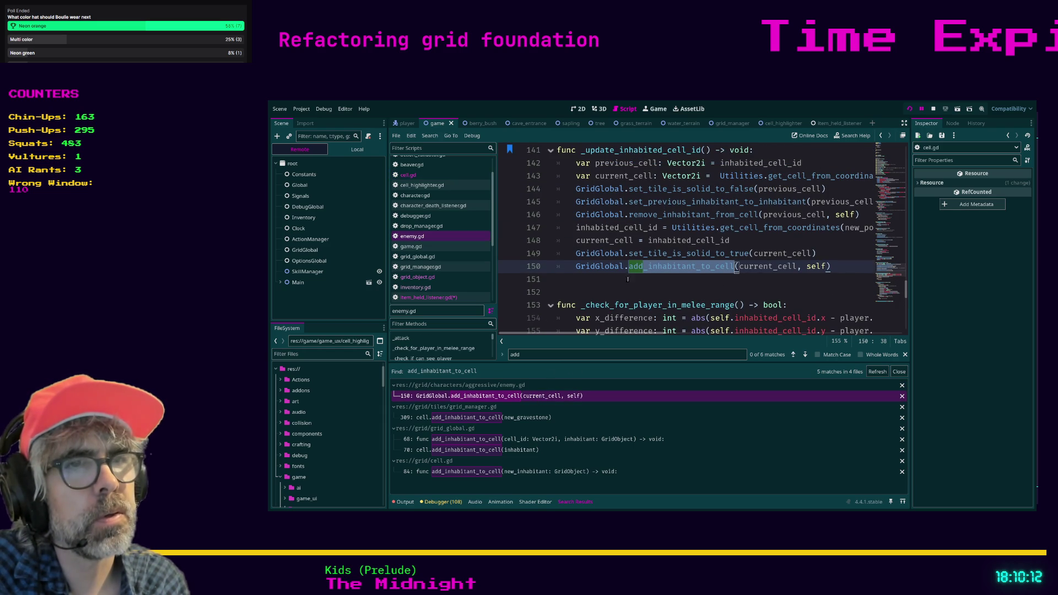
pyautogui.click(510, 418)
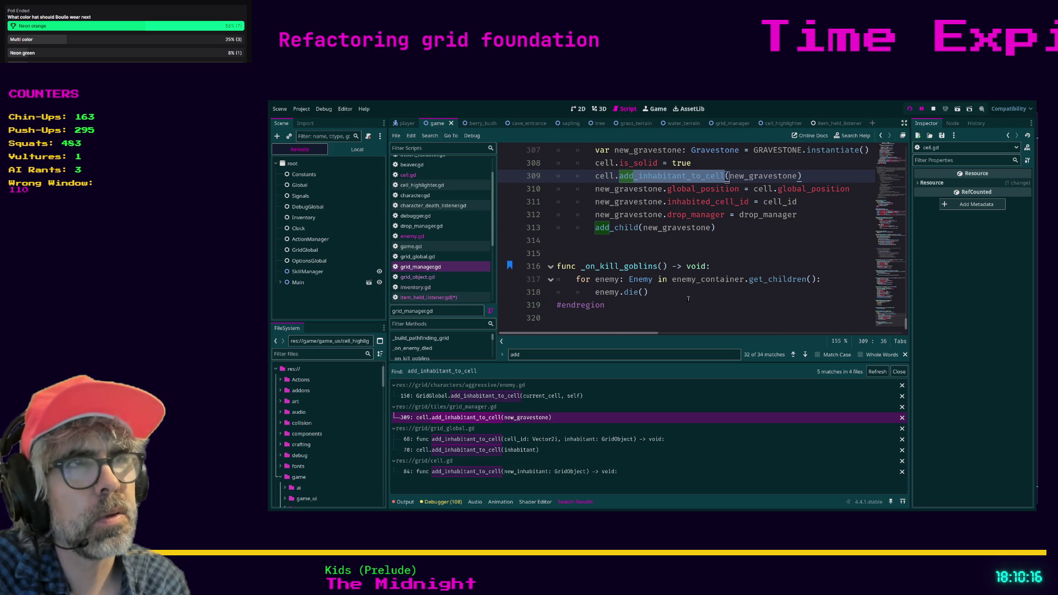
pyautogui.scroll(1, 686, 297)
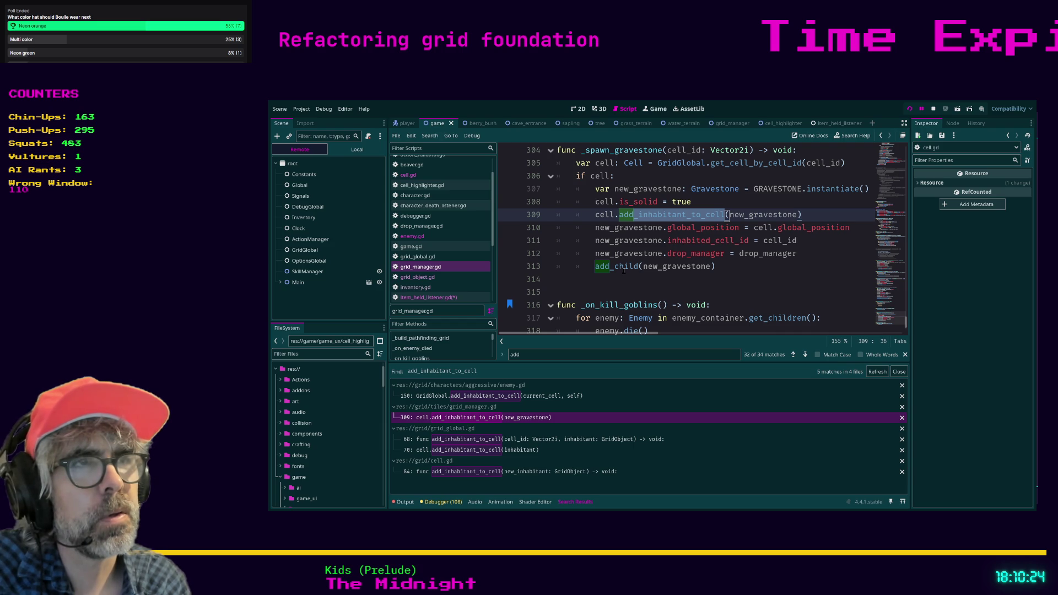
# Step: Move the add_inhabitant_to_cell call below the gravestone property assignments and comment out add_child(new_gravestone)
pyautogui.click(623, 267)
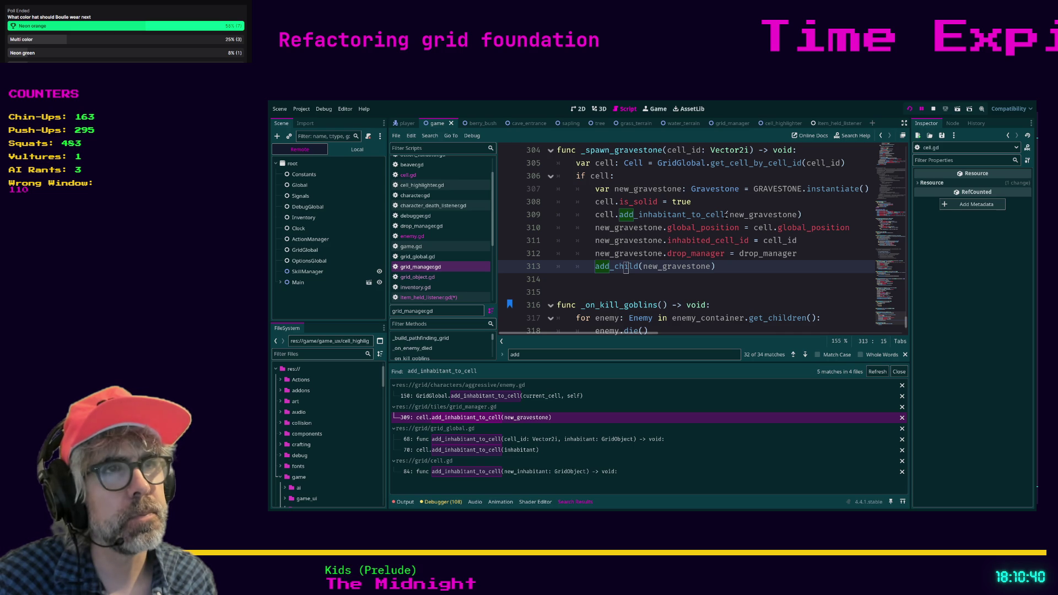
pyautogui.click(727, 215)
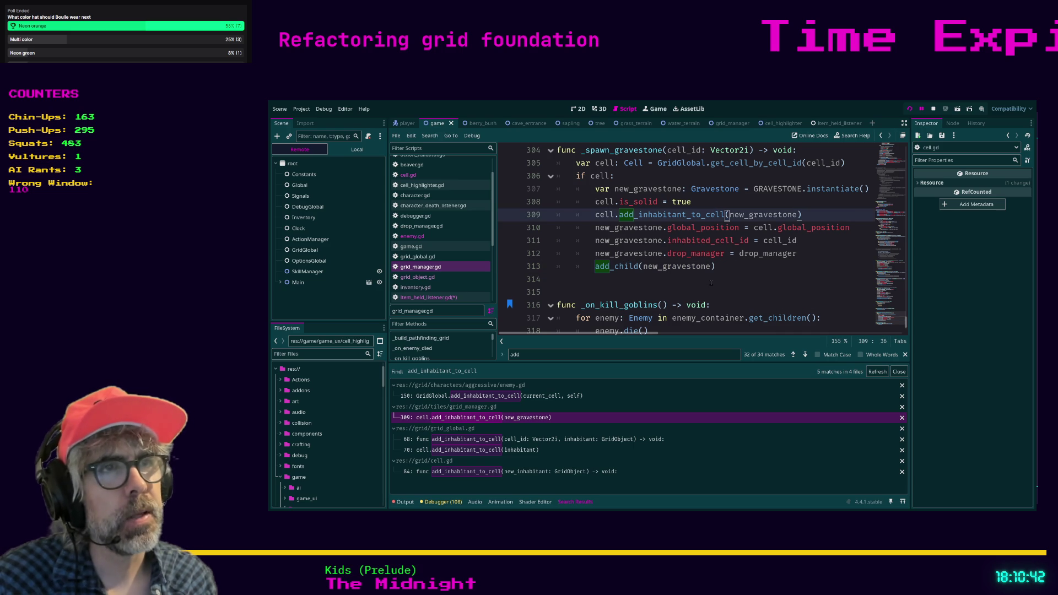
pyautogui.hotkey('alt', 'Down')
pyautogui.hotkey('alt', 'Down')
pyautogui.hotkey('alt', 'Down')
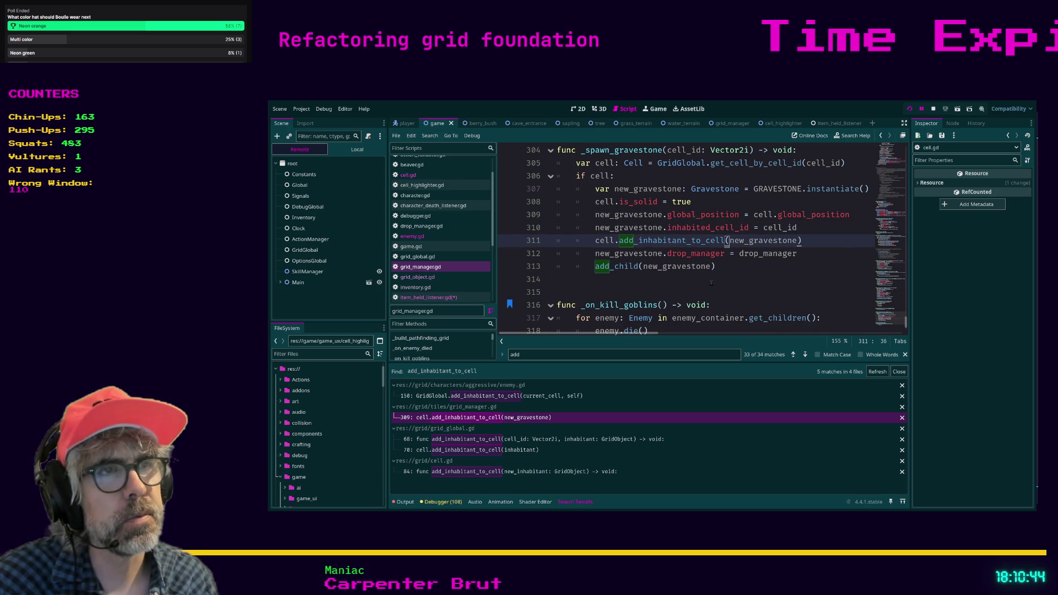
pyautogui.press('Down')
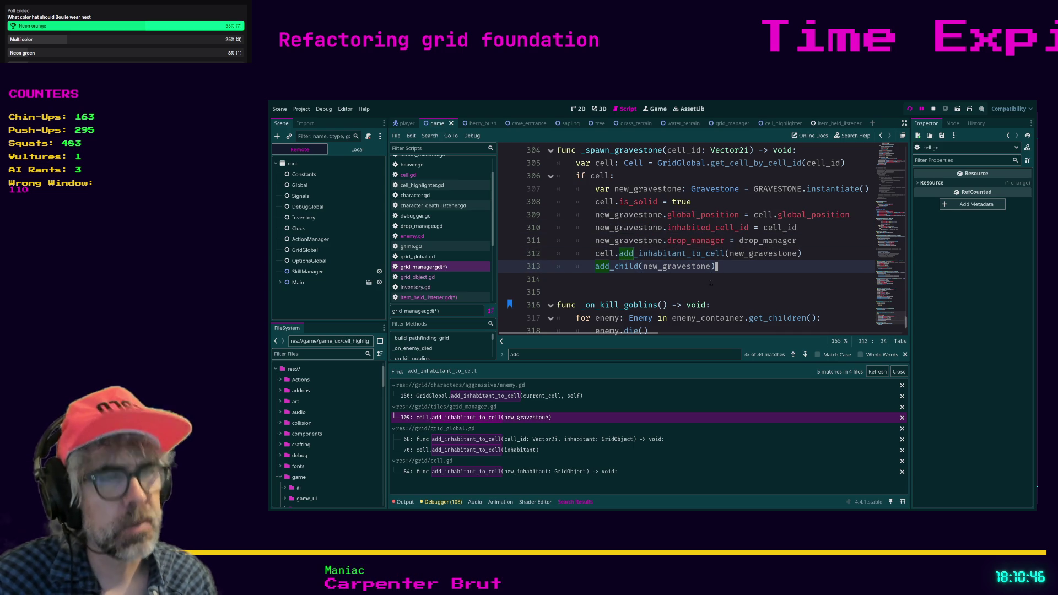
pyautogui.hotkey('ctrl', 'k')
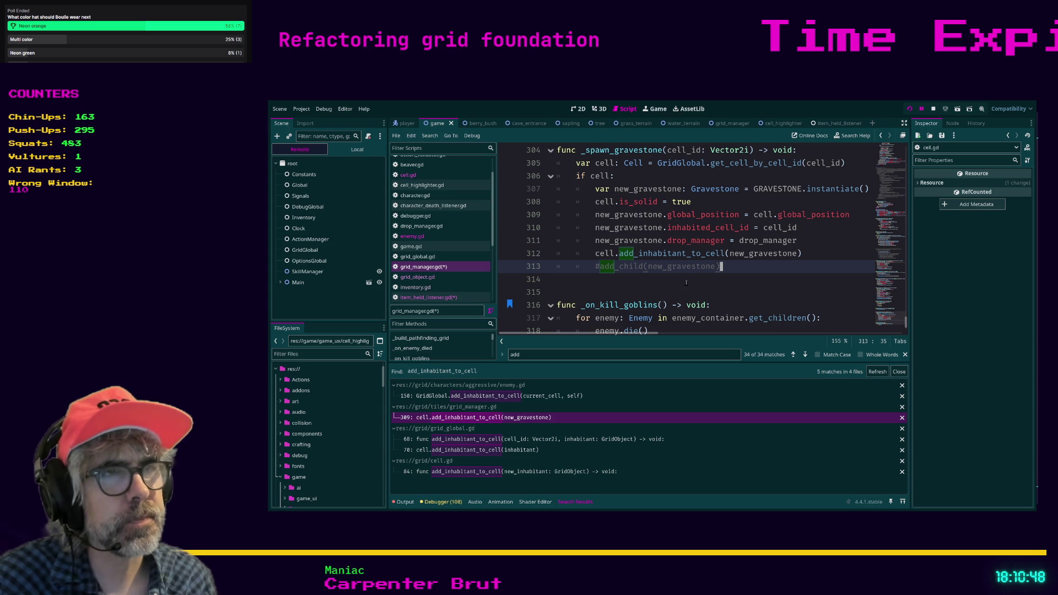
pyautogui.click(692, 282)
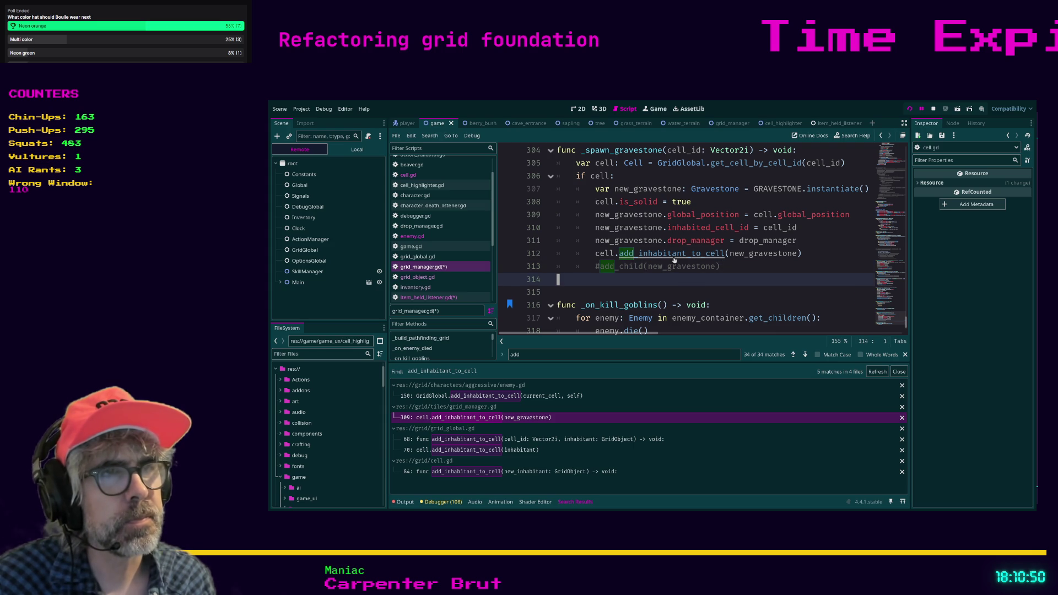
# Step: Insert self.add_child(new_inhabitant) above the inhabitants_array append in add_inhabitant_to_cell and save cell.gd
pyautogui.keyDown('ctrl'); pyautogui.click(675, 259); pyautogui.keyUp('ctrl')
pyautogui.click(634, 267)
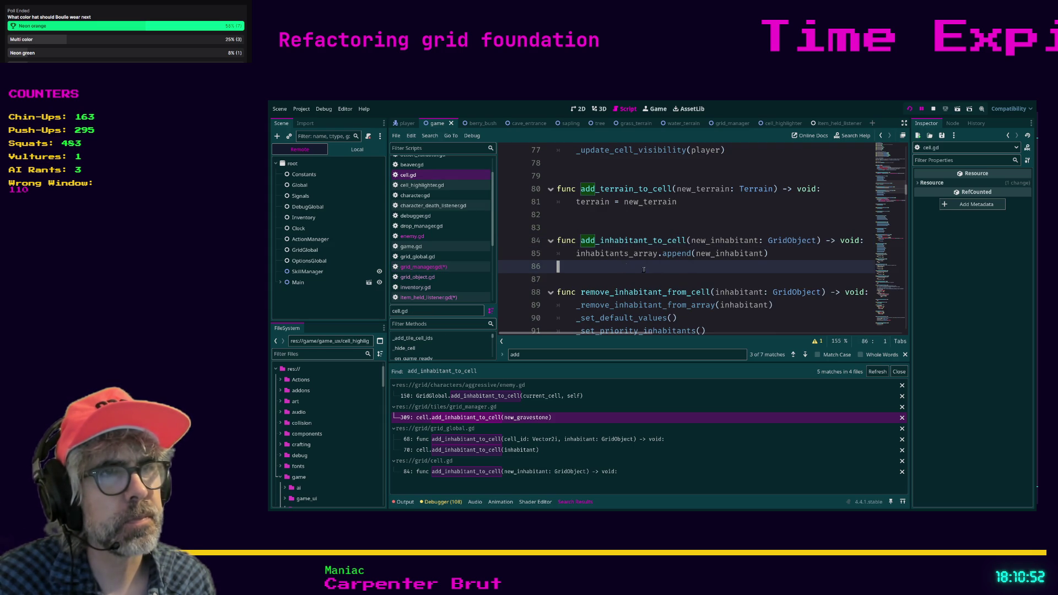
pyautogui.press('Up')
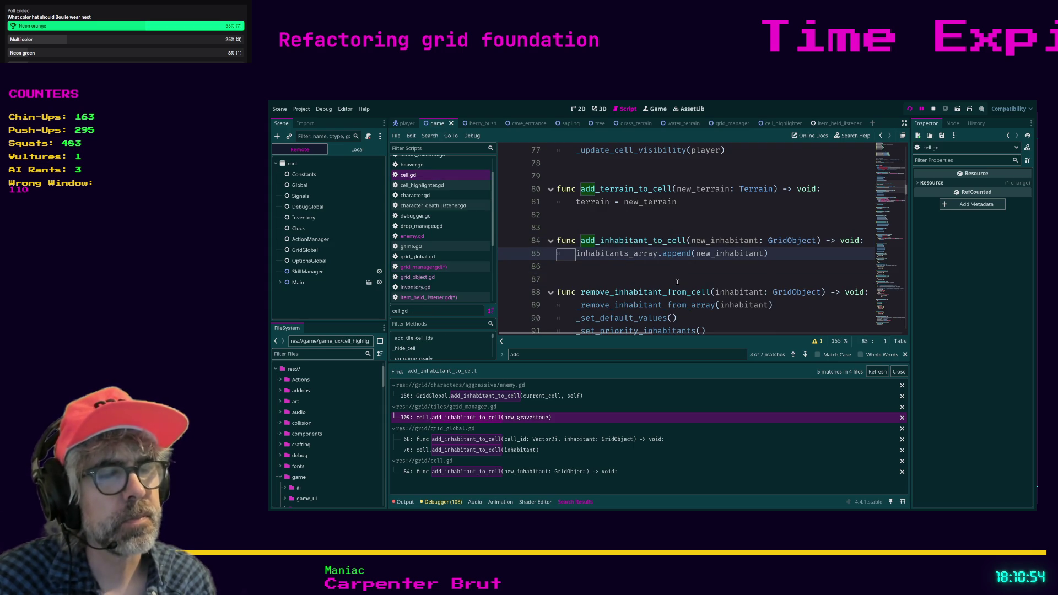
pyautogui.press('Return')
pyautogui.press('Up')
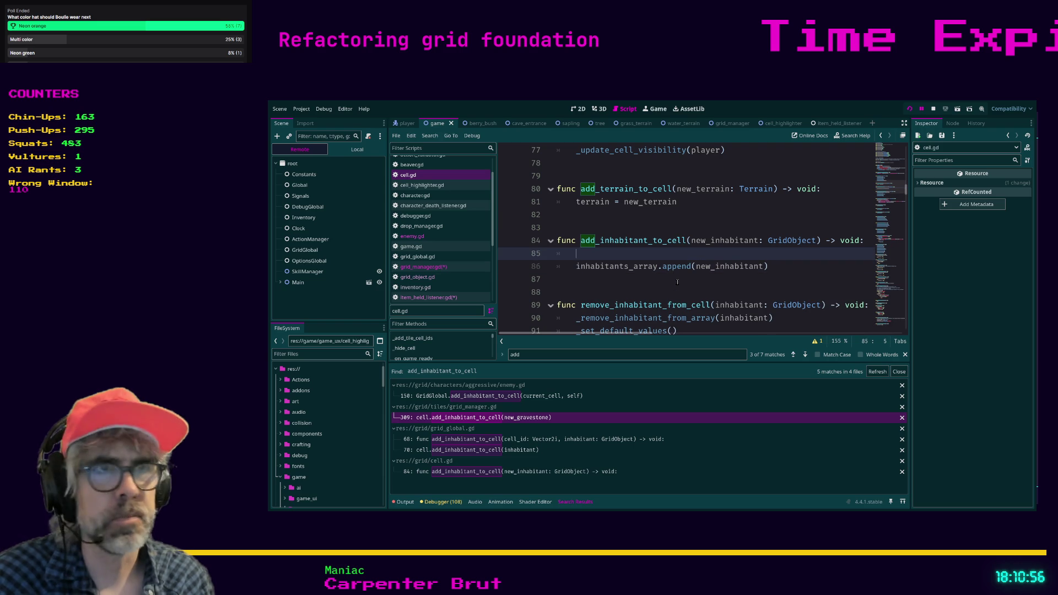
pyautogui.write('self')
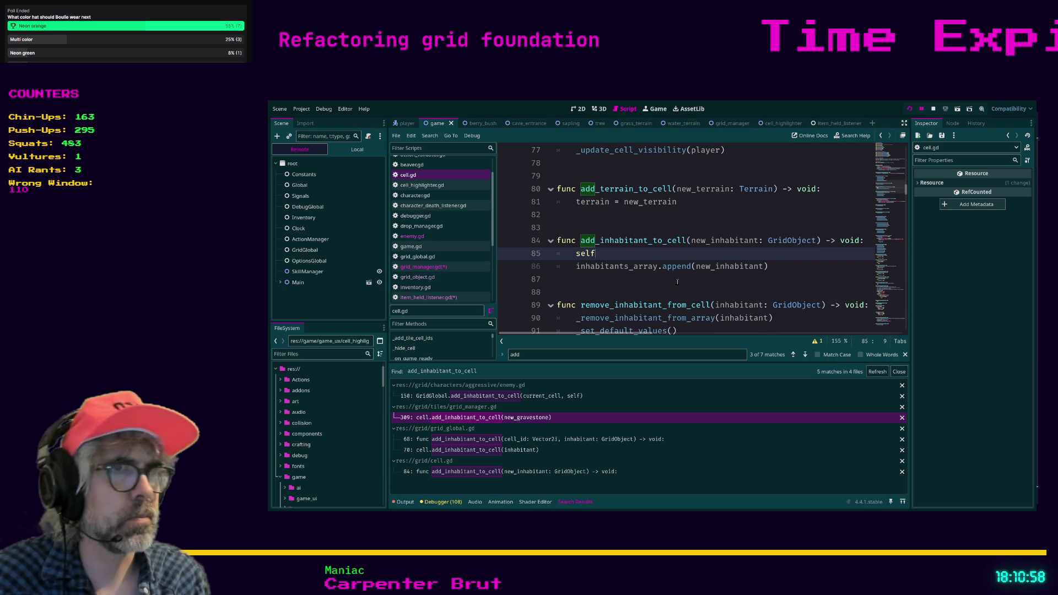
pyautogui.write('.add_')
pyautogui.press('Down')
pyautogui.press('Down')
pyautogui.press('Return')
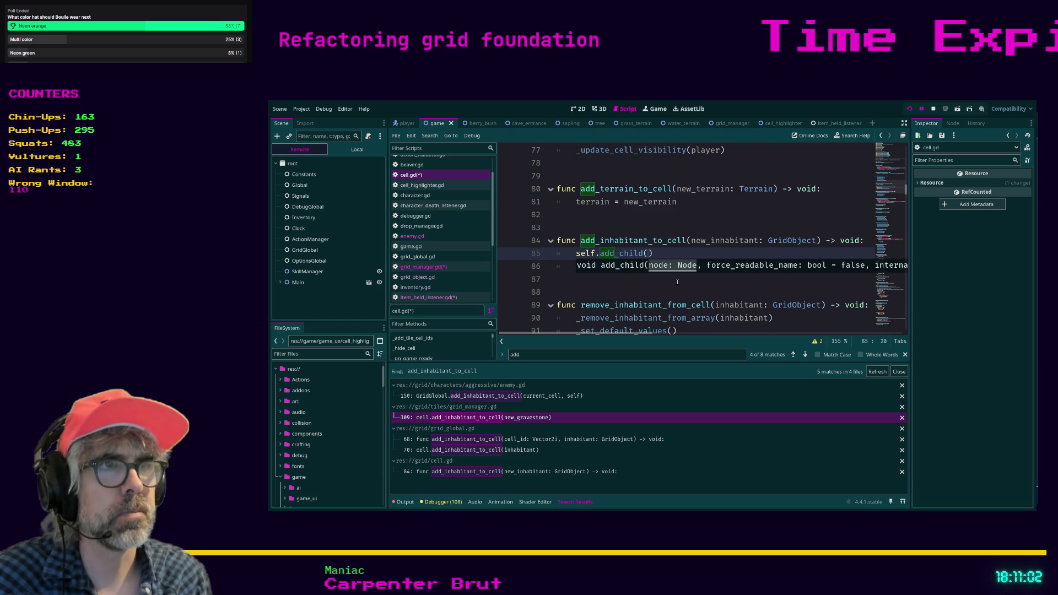
pyautogui.write('new_inhabitant')
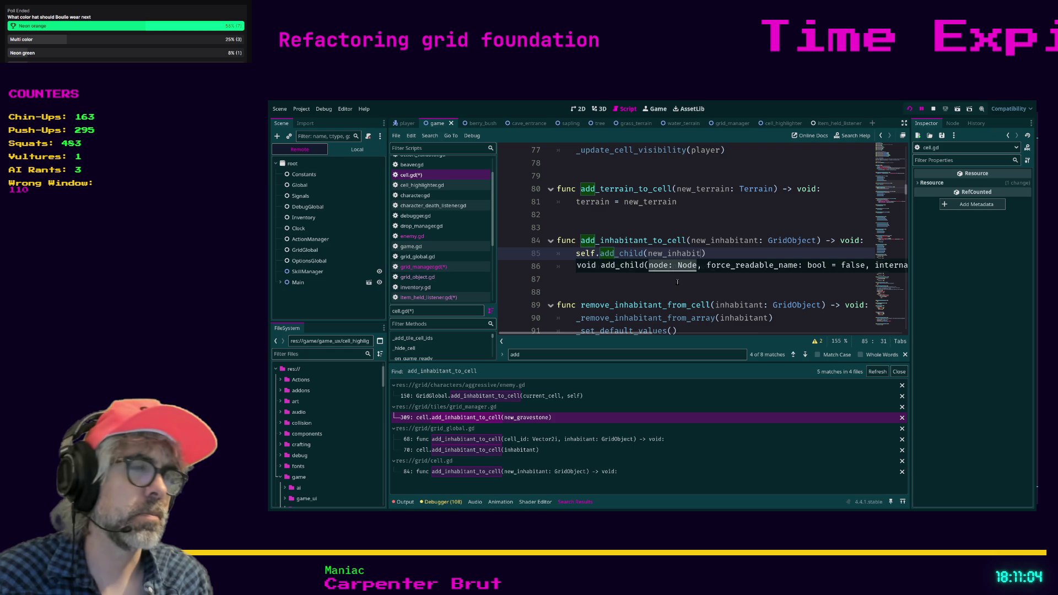
pyautogui.click(670, 281)
pyautogui.press('F5')
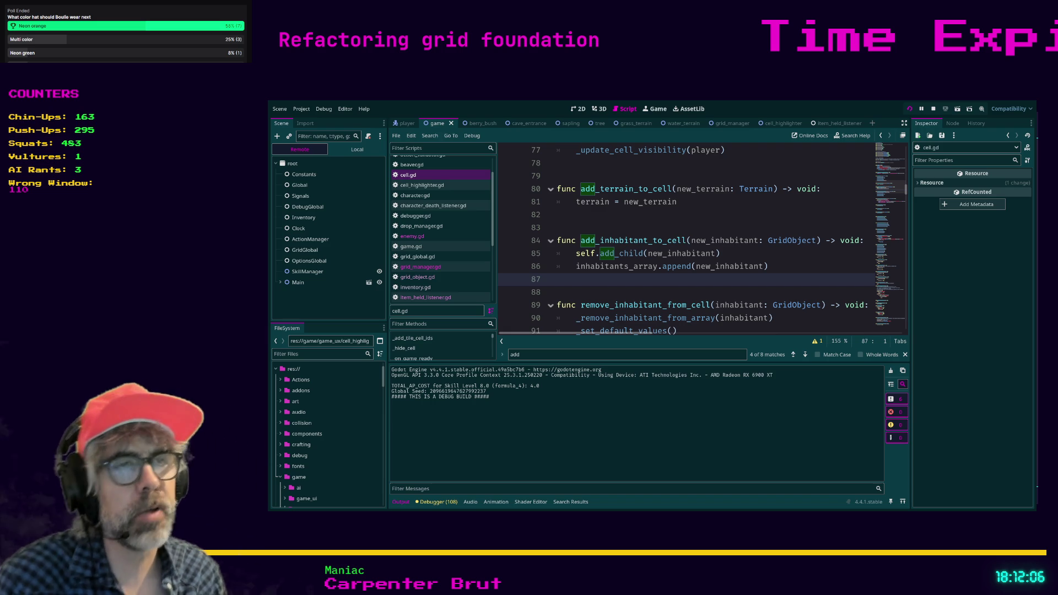
# Step: Stop the running game with F8
pyautogui.press('F8')
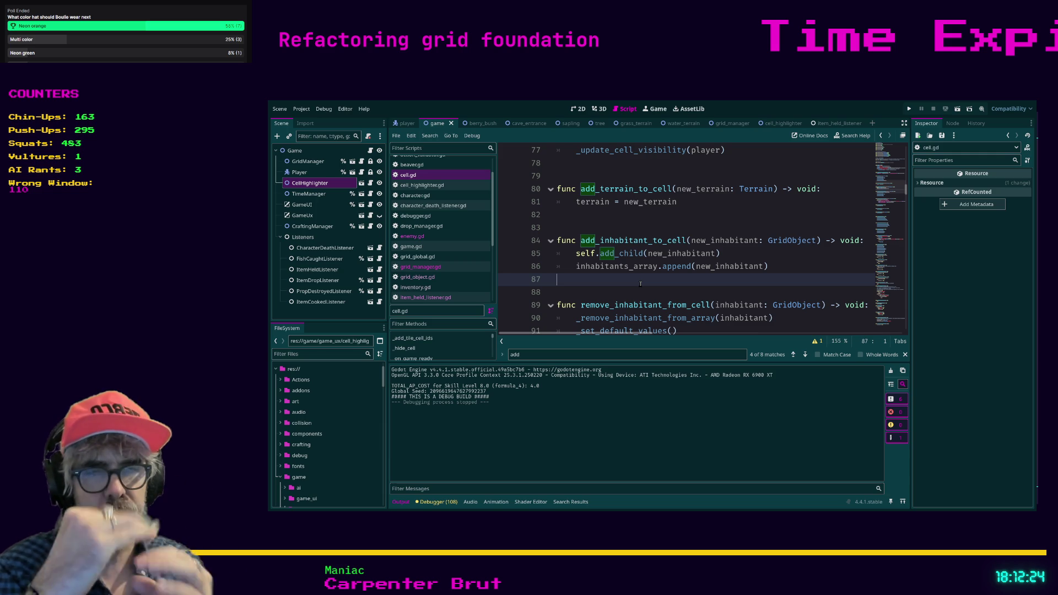
# Step: Scroll up in cell.gd and select the action flag declarations, can_attack through can_wait, on lines 25–33
pyautogui.scroll(15, 641, 284)
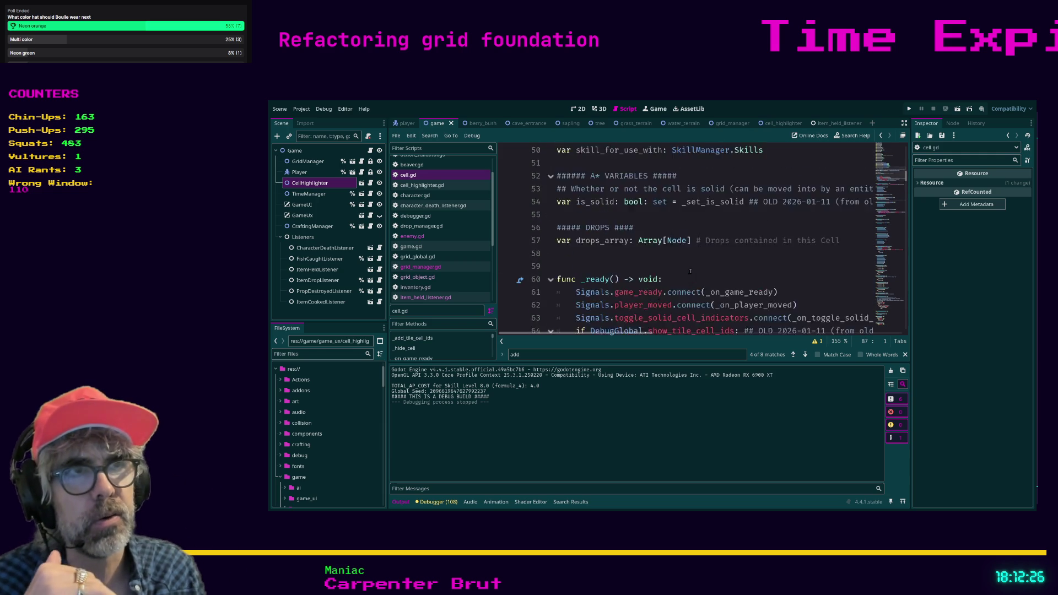
pyautogui.scroll(2, 689, 272)
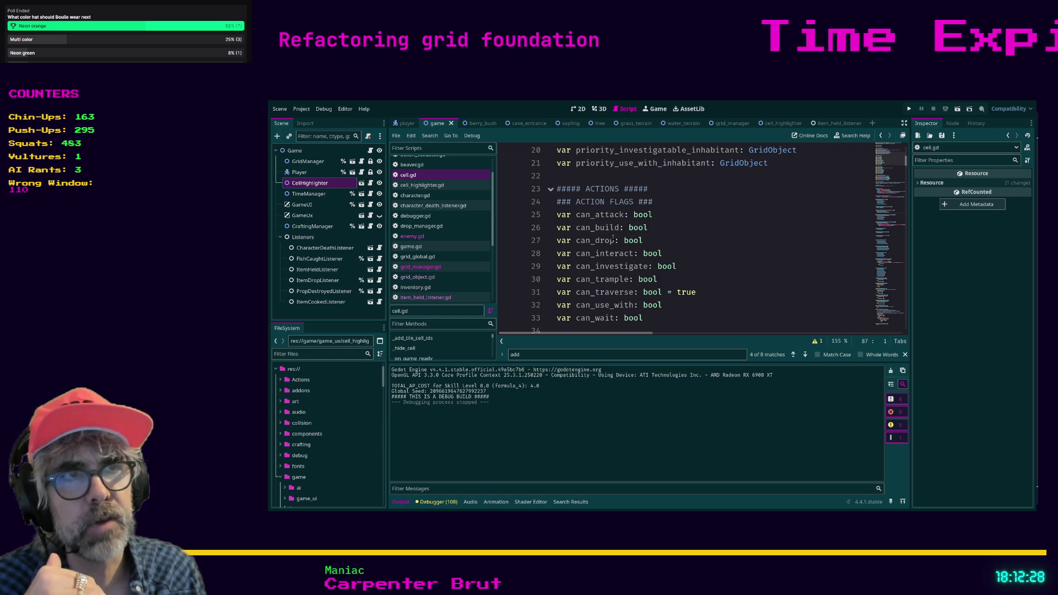
pyautogui.moveTo(665, 324)
pyautogui.mouseDown()
pyautogui.moveTo(644, 320)
pyautogui.moveTo(535, 218)
pyautogui.mouseUp()
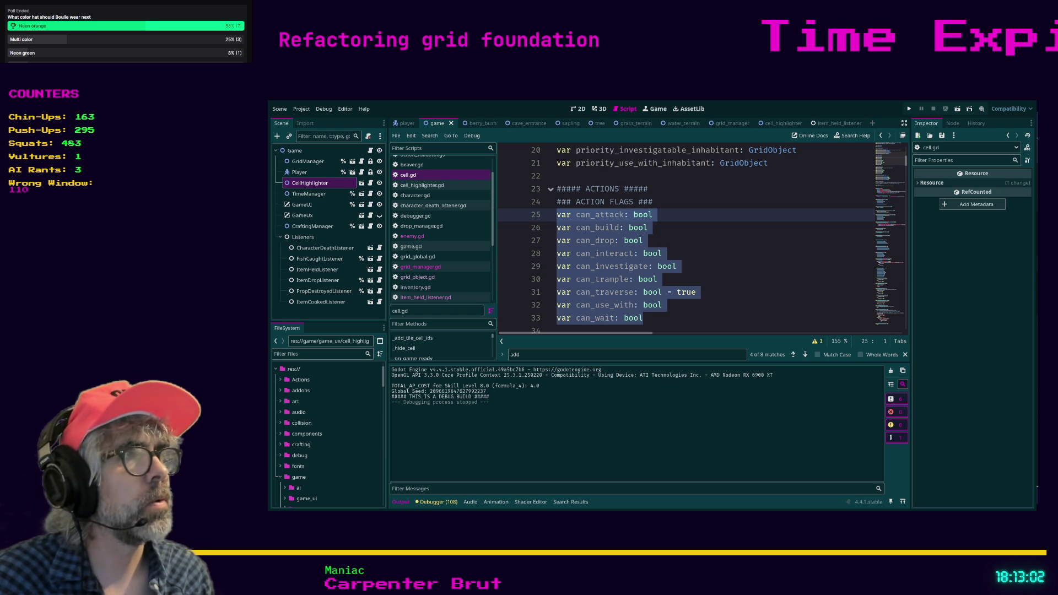
pyautogui.hotkey('alt', 'Tab')
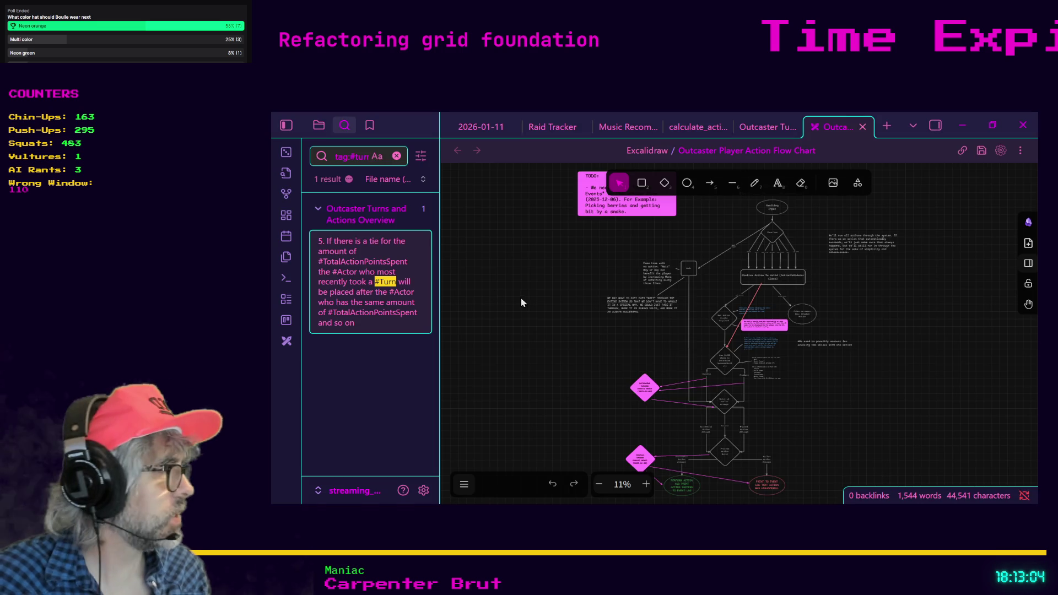
# Step: Zoom and pan the Outcaster Player Action Flow Chart to its action branches, then minimize it
pyautogui.scroll(5, 765, 269)
pyautogui.scroll(10, 766, 269)
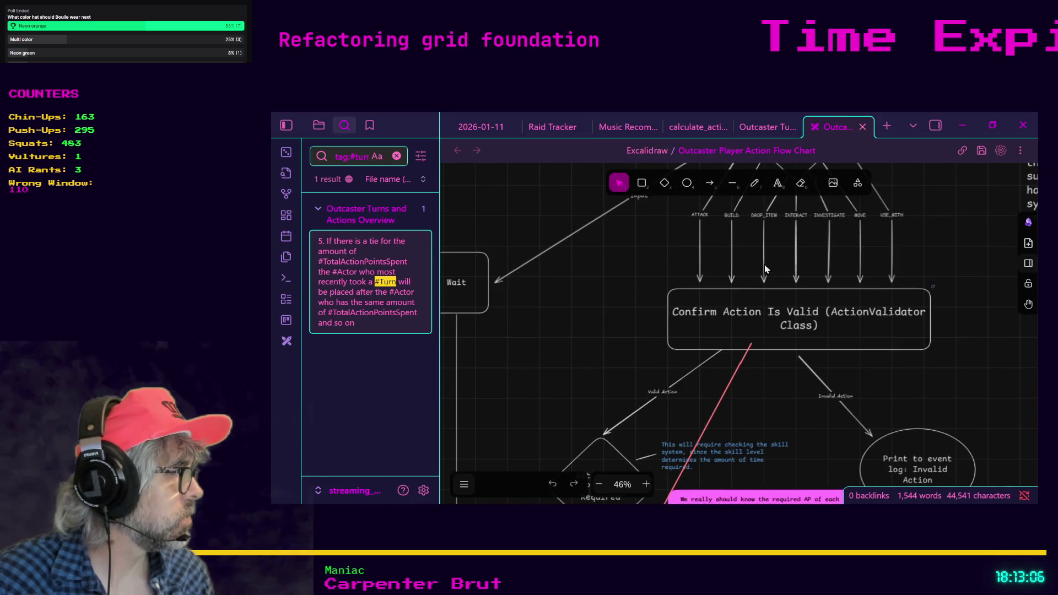
pyautogui.moveTo(803, 230)
pyautogui.mouseDown()
pyautogui.moveTo(779, 270)
pyautogui.moveTo(717, 328)
pyautogui.mouseUp()
pyautogui.scroll(-6, 716, 327)
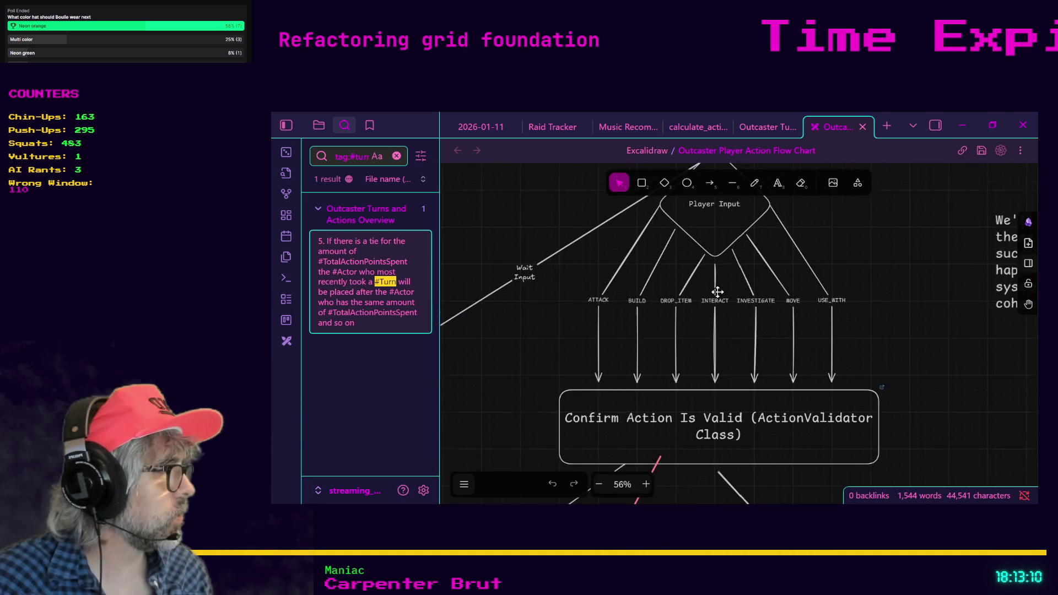
pyautogui.scroll(-1, 717, 292)
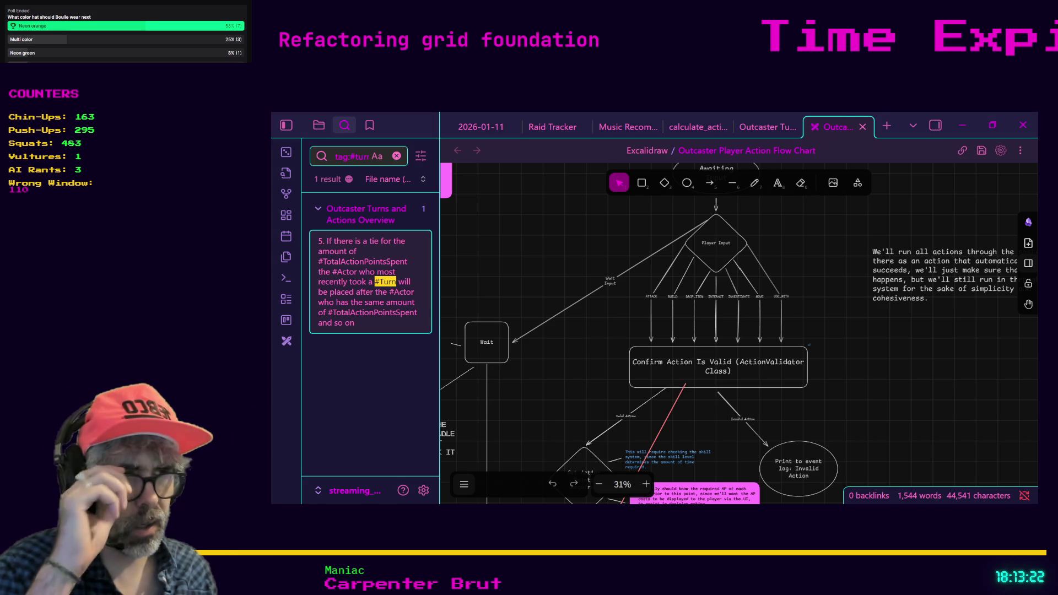
pyautogui.click(963, 126)
pyautogui.hotkey('alt', 'Tab')
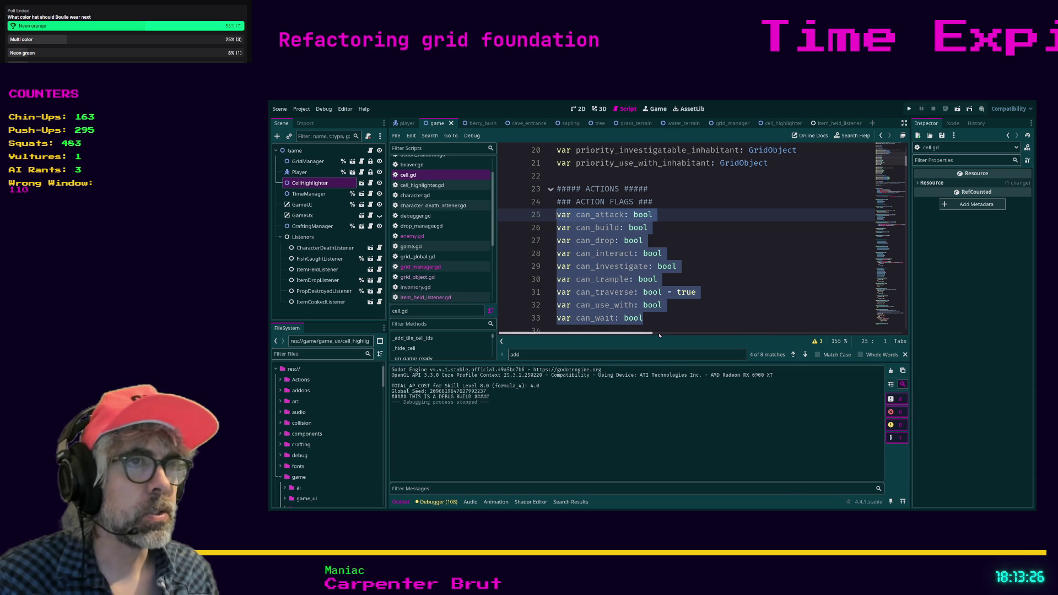
pyautogui.click(659, 321)
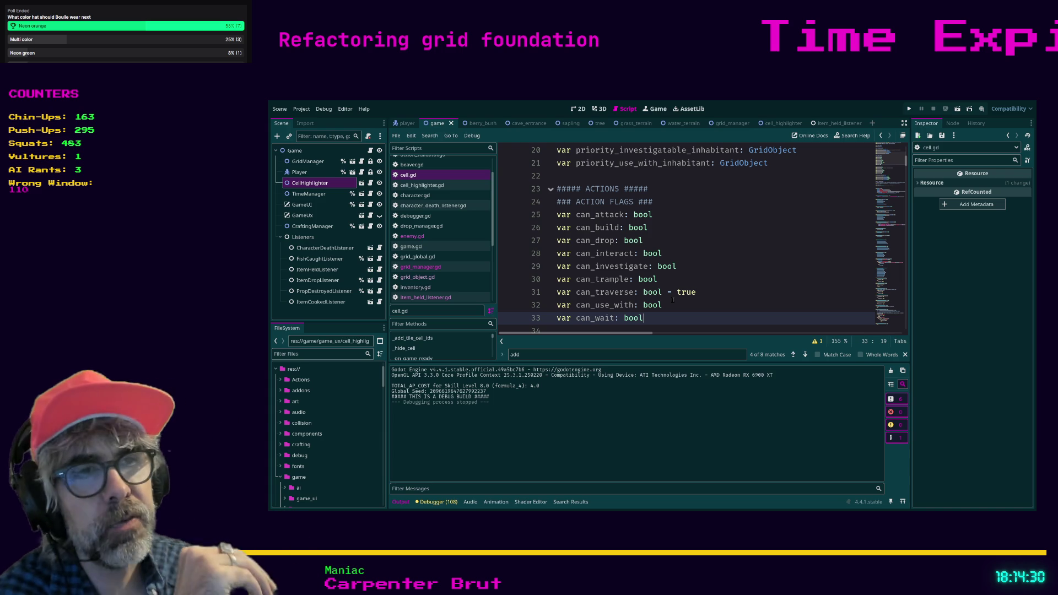
# Step: Review the can_wait and can_build action flag lines in cell.gd
pyautogui.scroll(-1, 634, 292)
pyautogui.moveTo(644, 280); pyautogui.dragTo(552, 284)
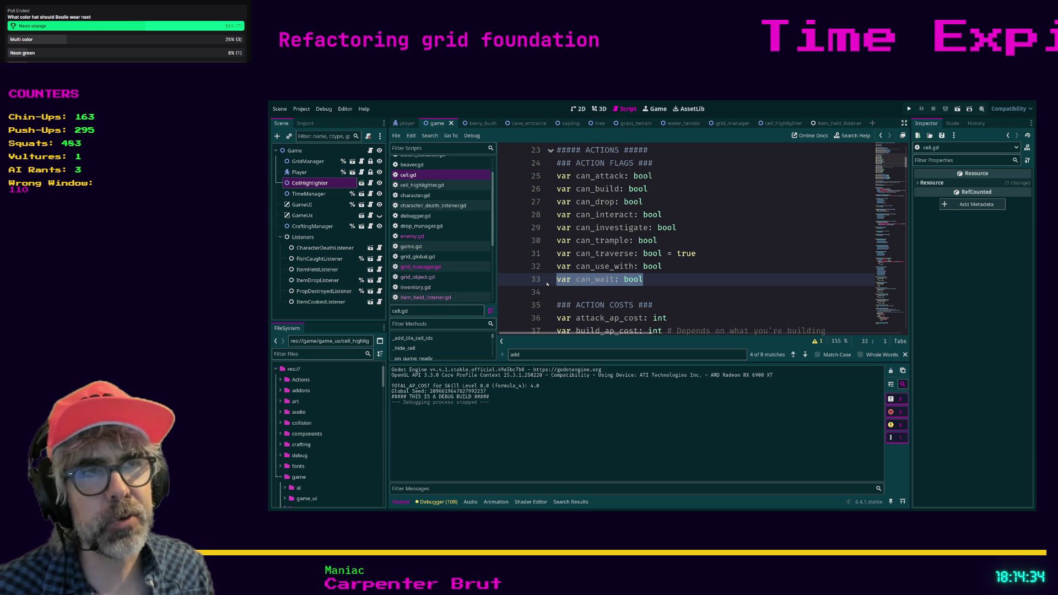
pyautogui.click(661, 282)
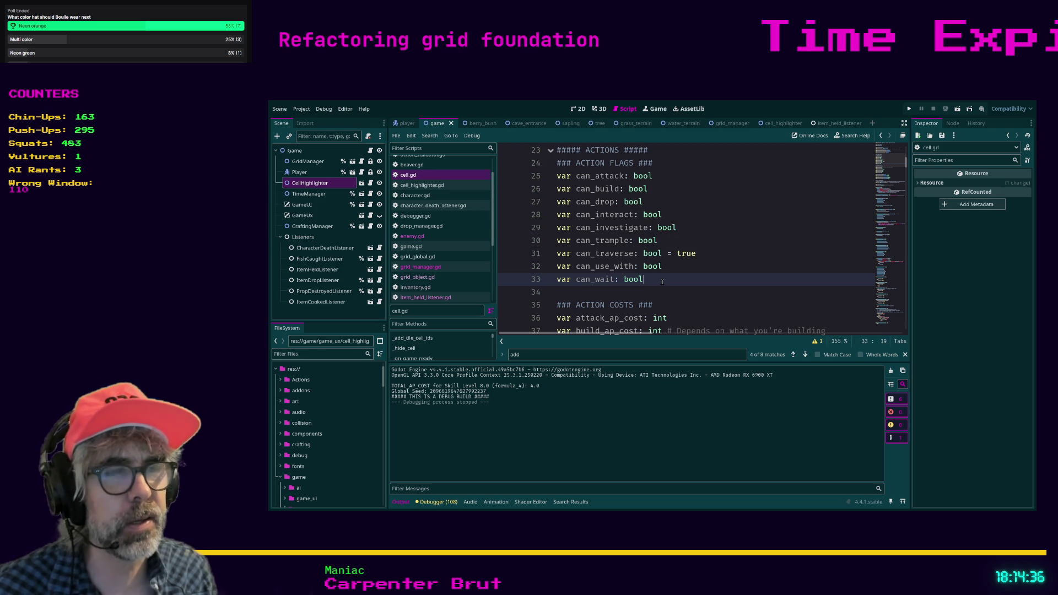
pyautogui.click(558, 279)
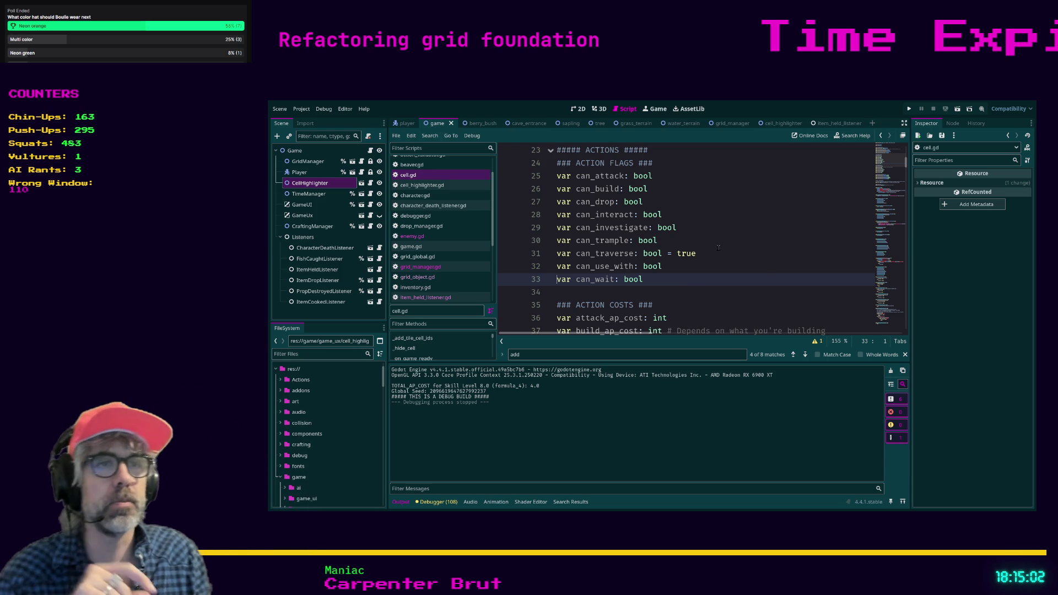
pyautogui.click(731, 192)
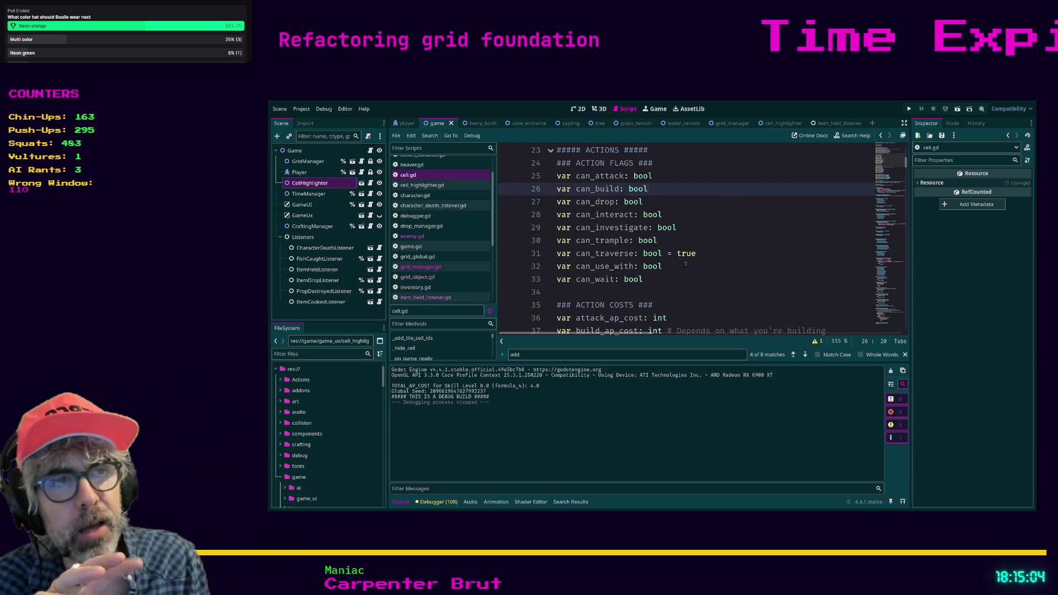
# Step: Scroll to ACTION COSTS and select the attack, build and drop_ap_cost declarations
pyautogui.scroll(-1, 722, 265)
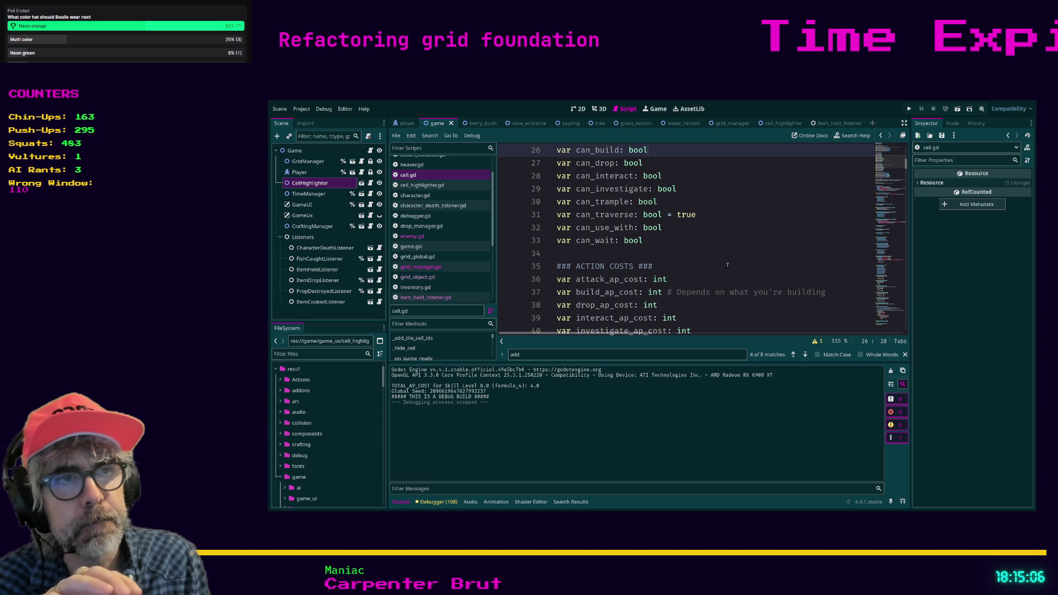
pyautogui.scroll(-1, 728, 265)
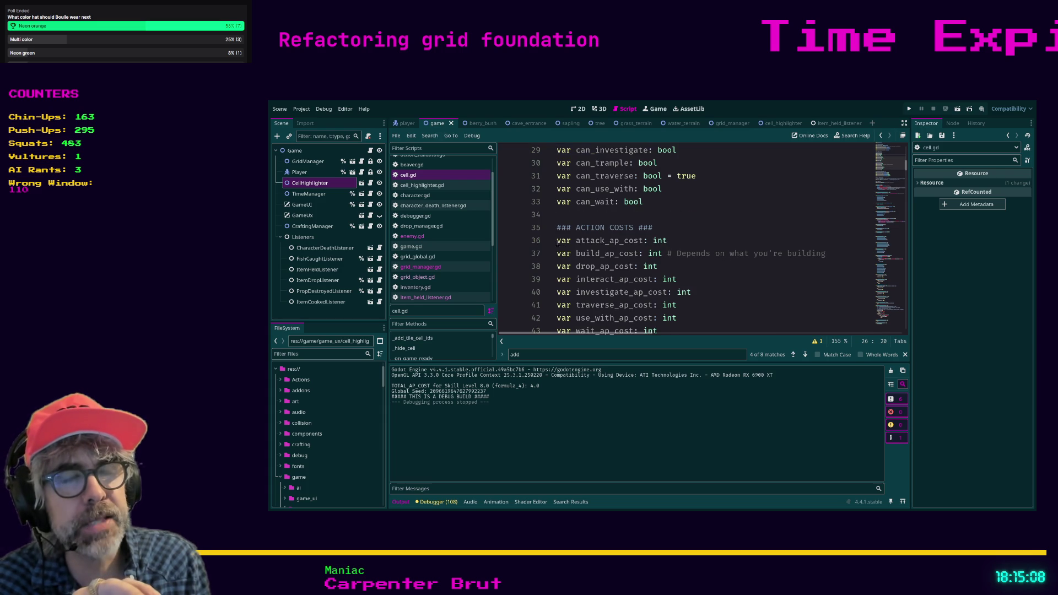
pyautogui.moveTo(556, 242)
pyautogui.mouseDown()
pyautogui.moveTo(658, 243)
pyautogui.moveTo(683, 253)
pyautogui.mouseUp()
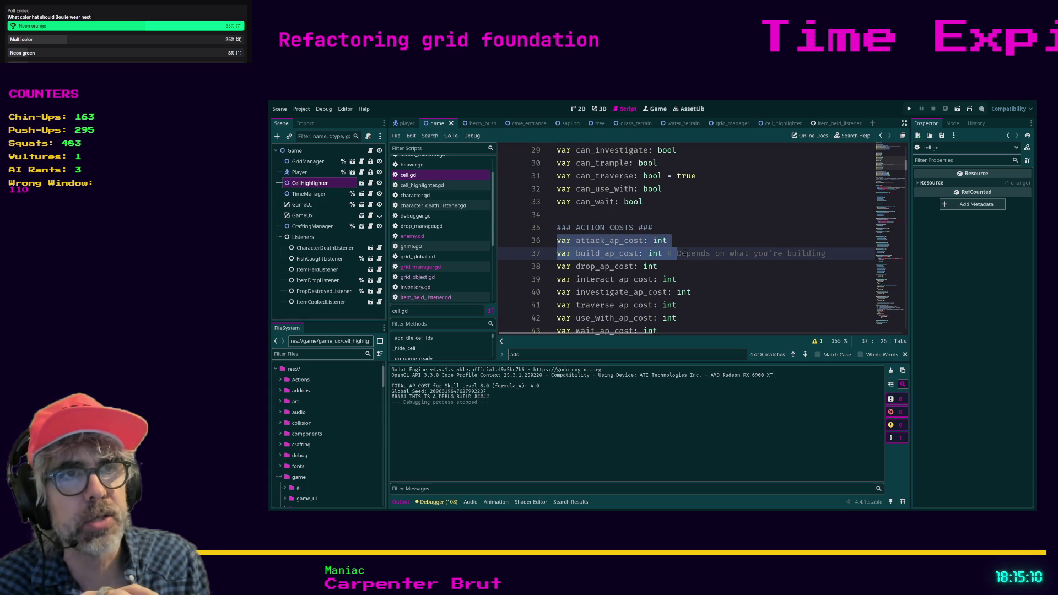
pyautogui.click(702, 269)
pyautogui.scroll(-1, 699, 269)
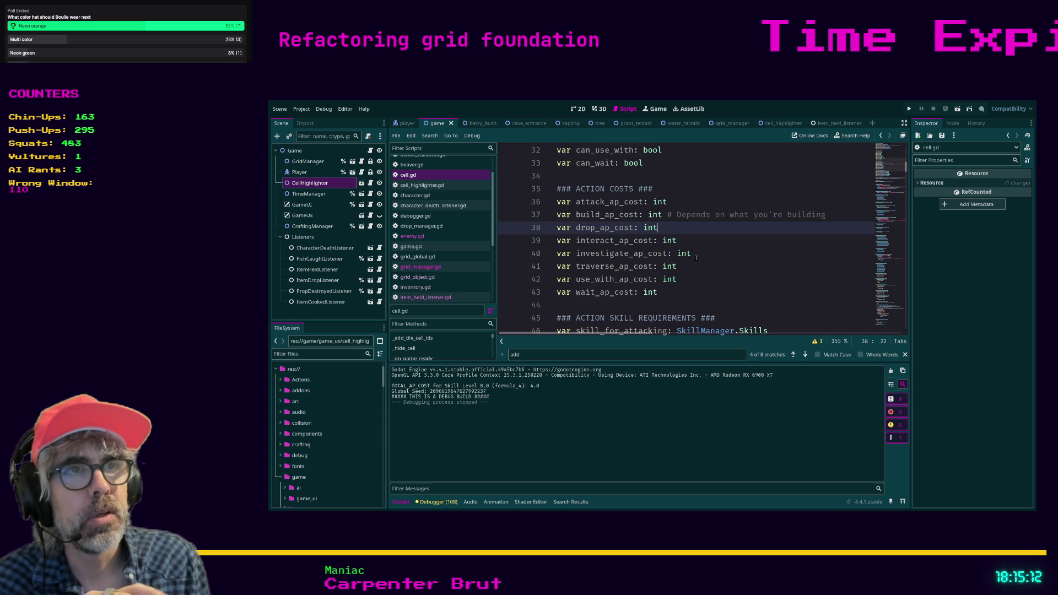
pyautogui.moveTo(658, 228)
pyautogui.mouseDown()
pyautogui.moveTo(551, 225)
pyautogui.moveTo(547, 207)
pyautogui.moveTo(671, 202)
pyautogui.mouseUp()
# Step: Highlight the int type on every cost from attack_ap_cost through use_with_ap_cost with Ctrl+D
pyautogui.click(590, 202)
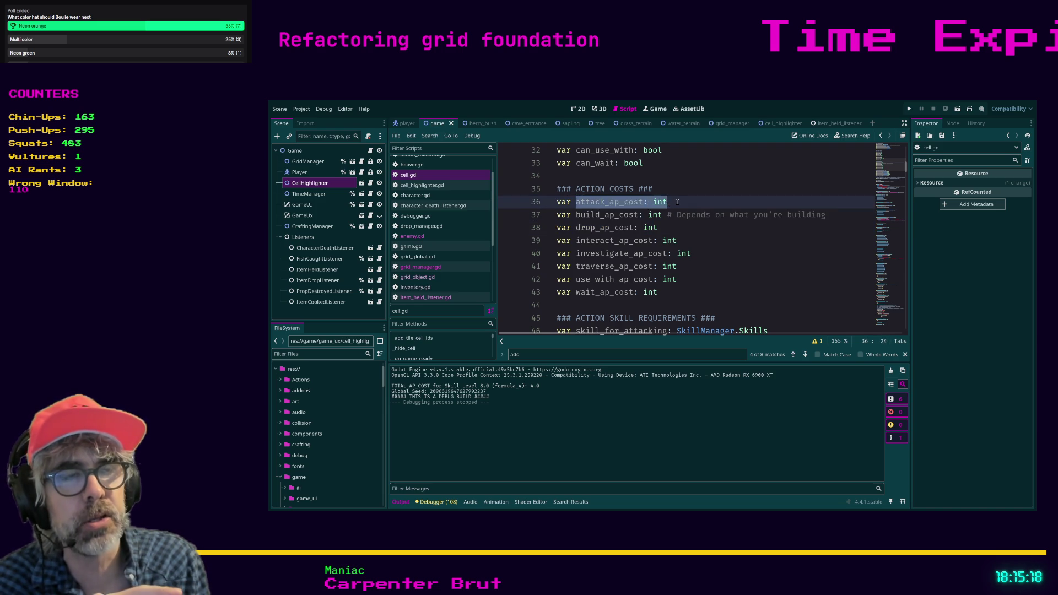
pyautogui.click(677, 202)
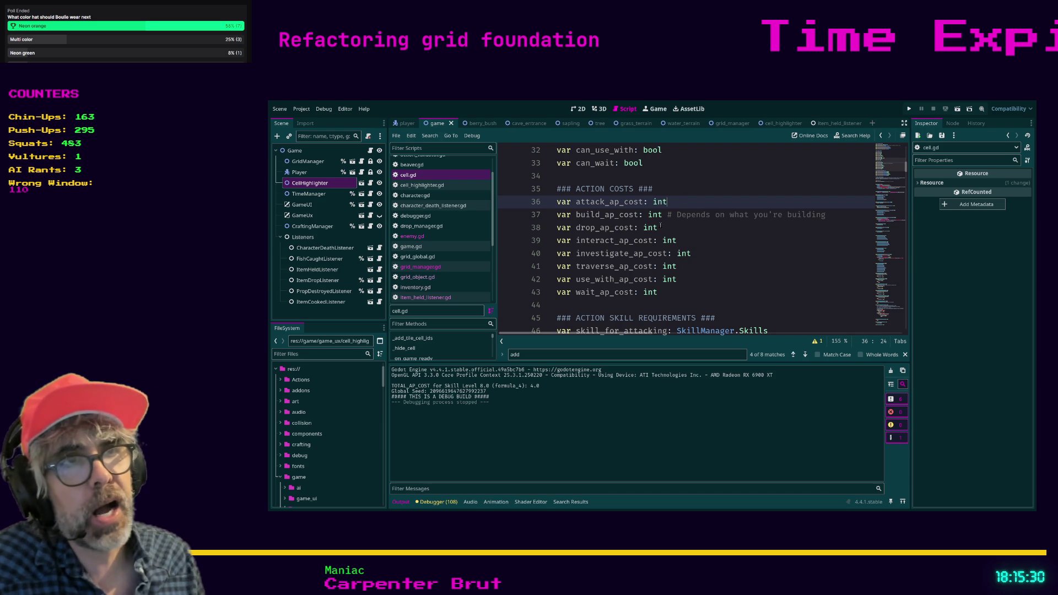
pyautogui.hotkey('ctrl', 'd')
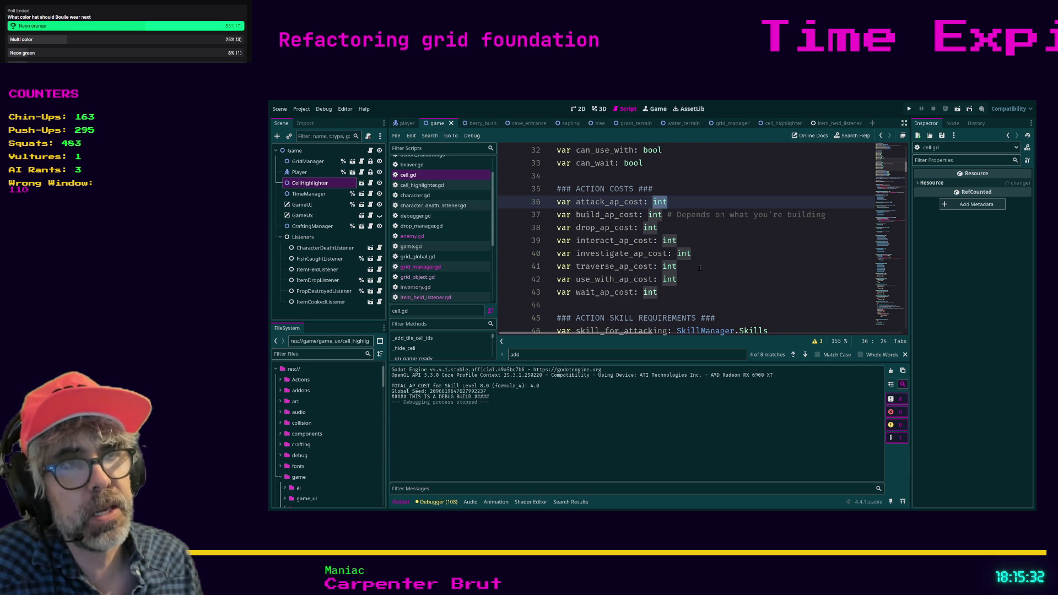
pyautogui.click(723, 282)
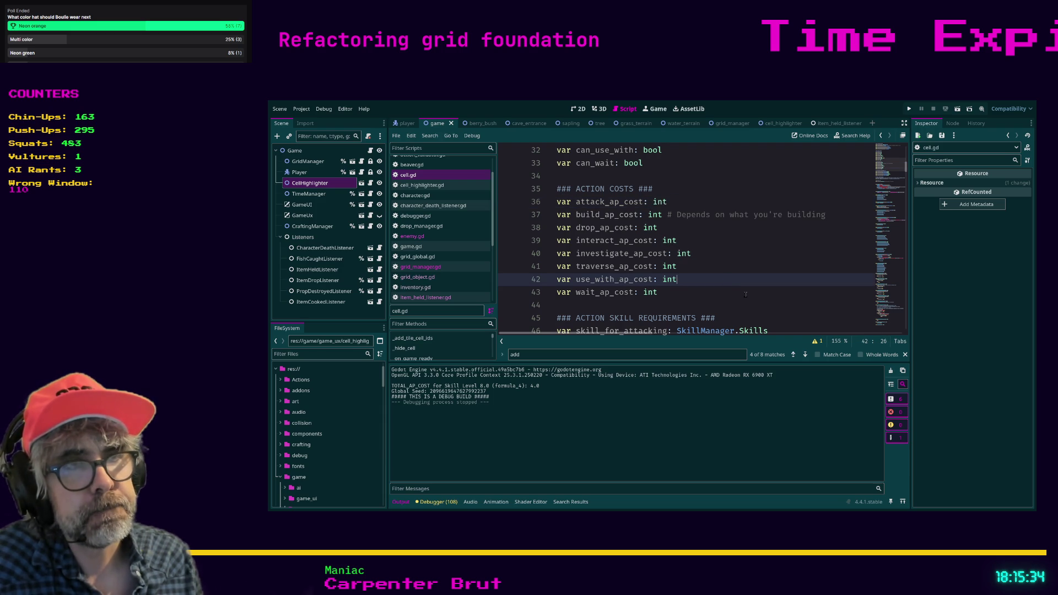